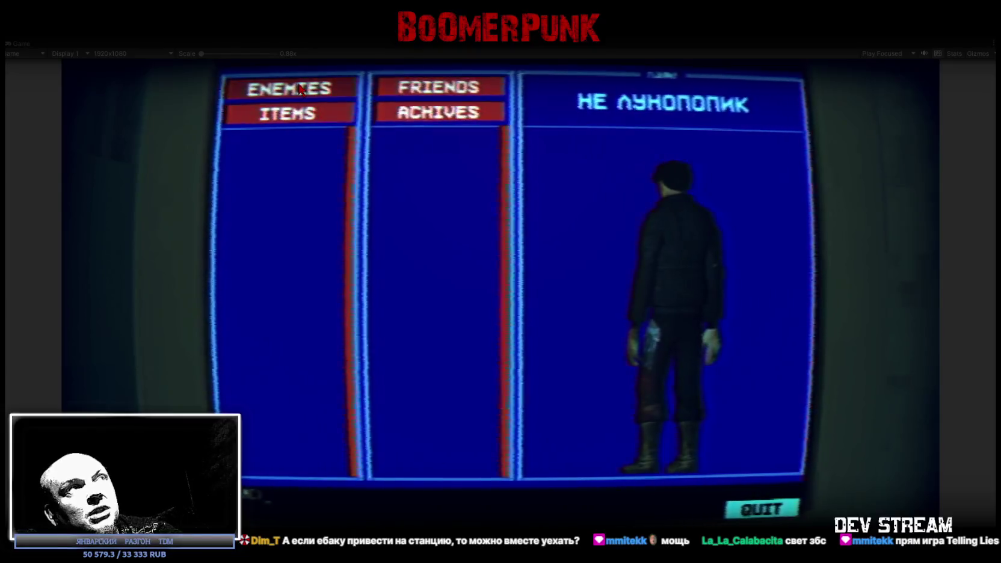
# Step: Quit the in-game computer terminal to return to the dim living room
pyautogui.click(749, 519)
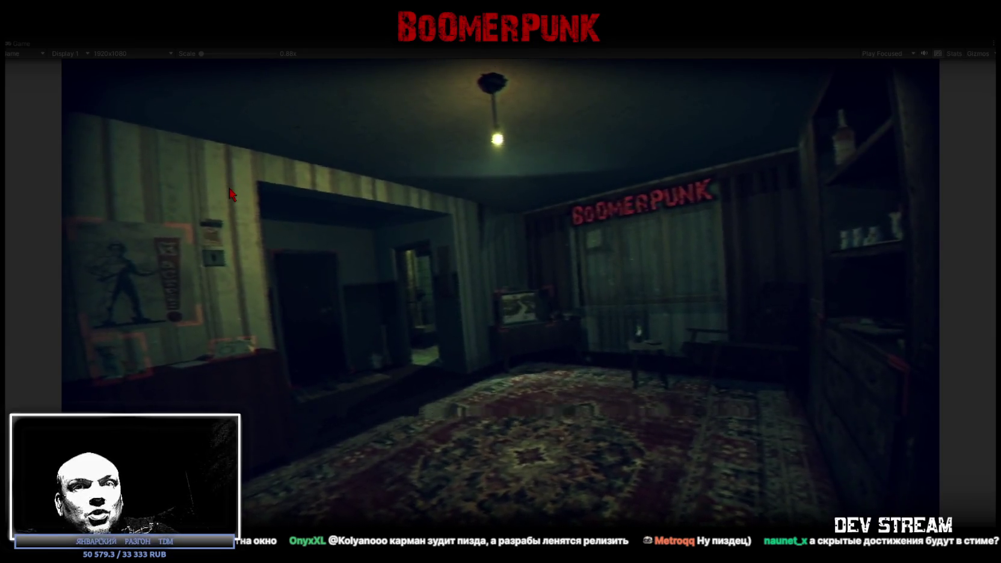
# Step: Test interactions: approach the desk and monitor, step back, then walk up to the TV
pyautogui.click(168, 322)
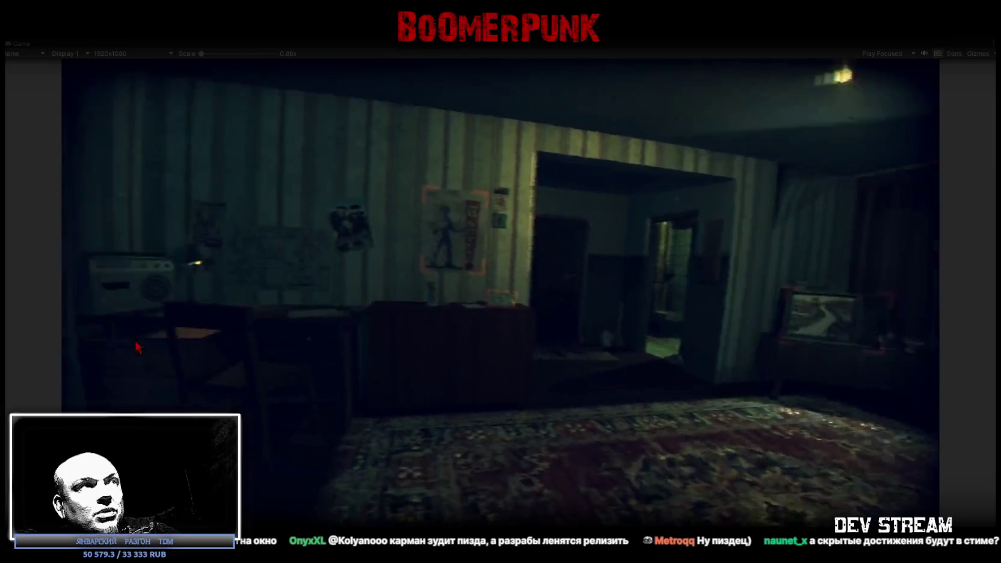
pyautogui.click(169, 322)
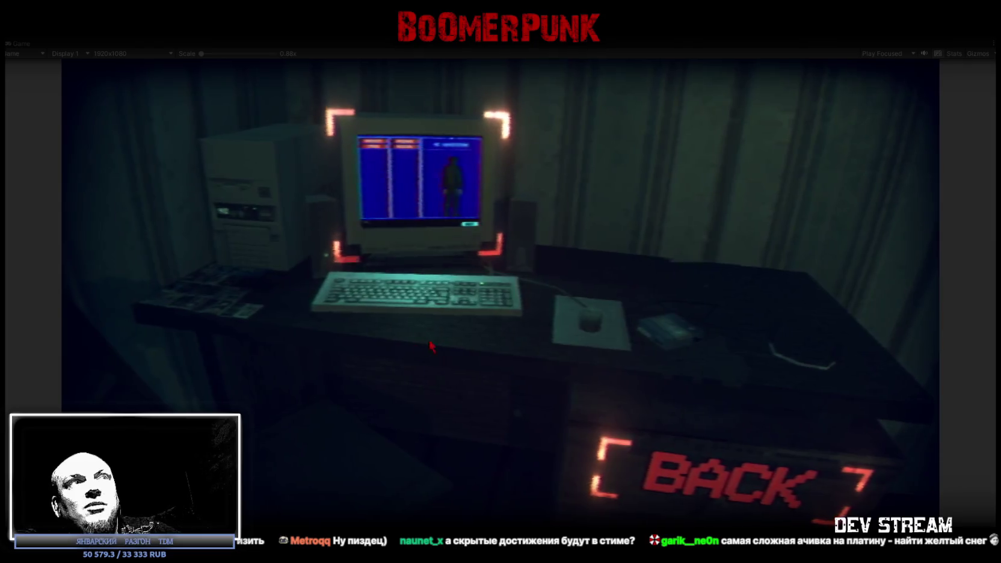
pyautogui.click(684, 446)
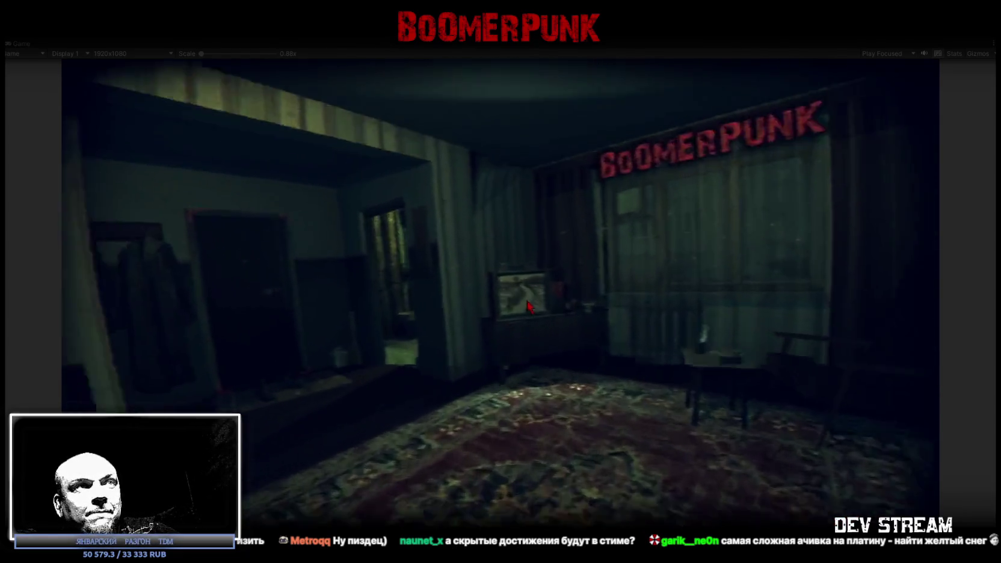
pyautogui.click(529, 307)
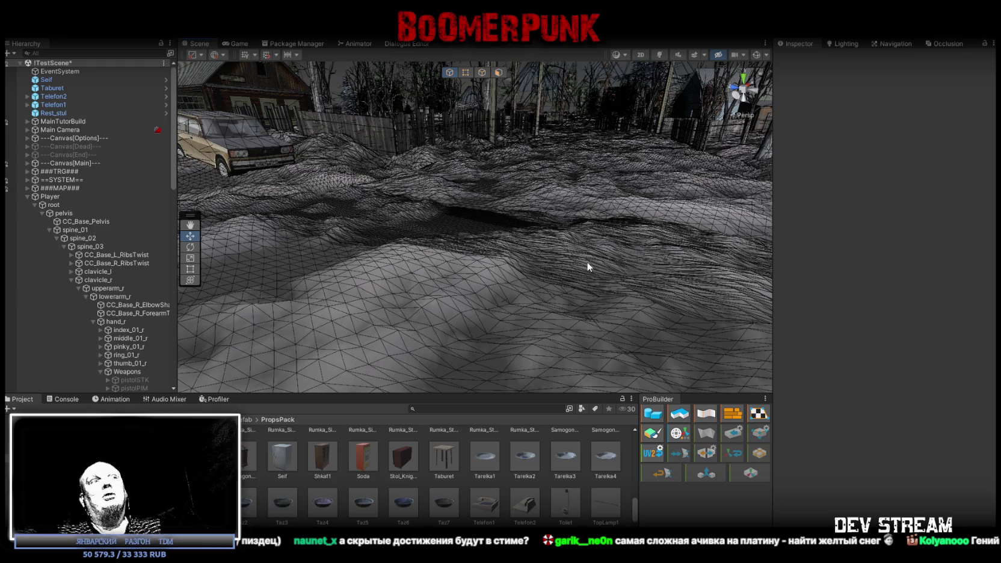
# Step: Clear all Console messages and orbit the Scene view out to a wide map overview
pyautogui.click(64, 399)
pyautogui.click(11, 409)
pyautogui.moveTo(422, 266)
pyautogui.keyDown('alt'); pyautogui.mouseDown()
pyautogui.moveTo(203, 238)
pyautogui.moveTo(388, 238)
pyautogui.mouseUp(); pyautogui.keyUp('alt')
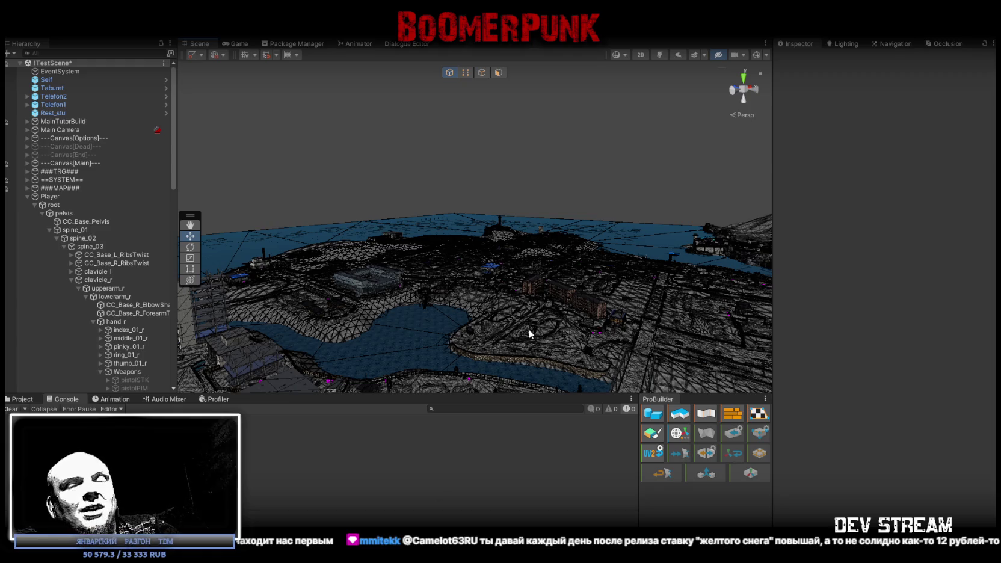
# Step: Fly the Scene view over the city, then expand MainTutorBuild in the Hierarchy
pyautogui.moveTo(503, 280)
pyautogui.mouseDown(button='right')
pyautogui.moveTo(568, 316)
pyautogui.moveTo(593, 312)
pyautogui.mouseUp(button='right')
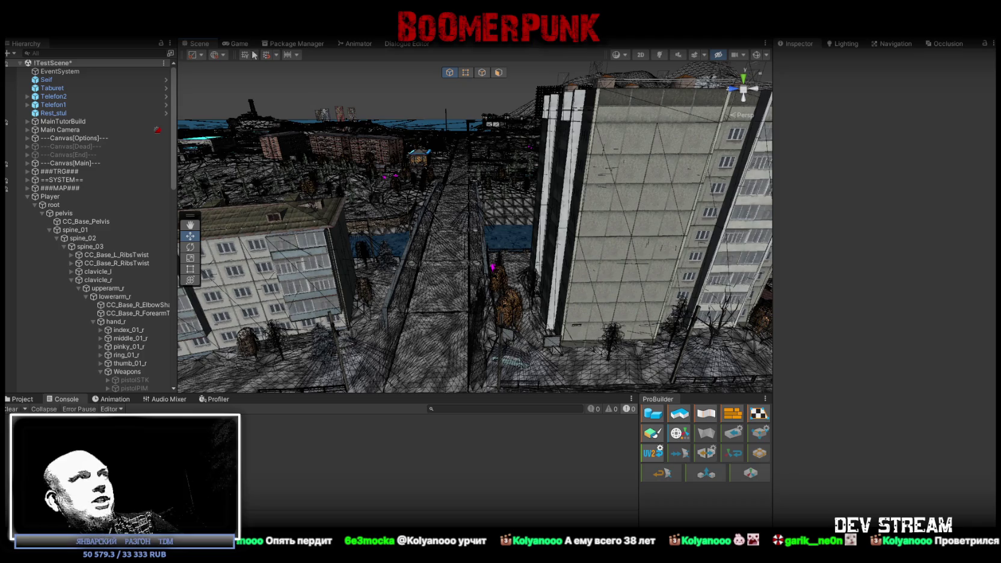
pyautogui.click(28, 122)
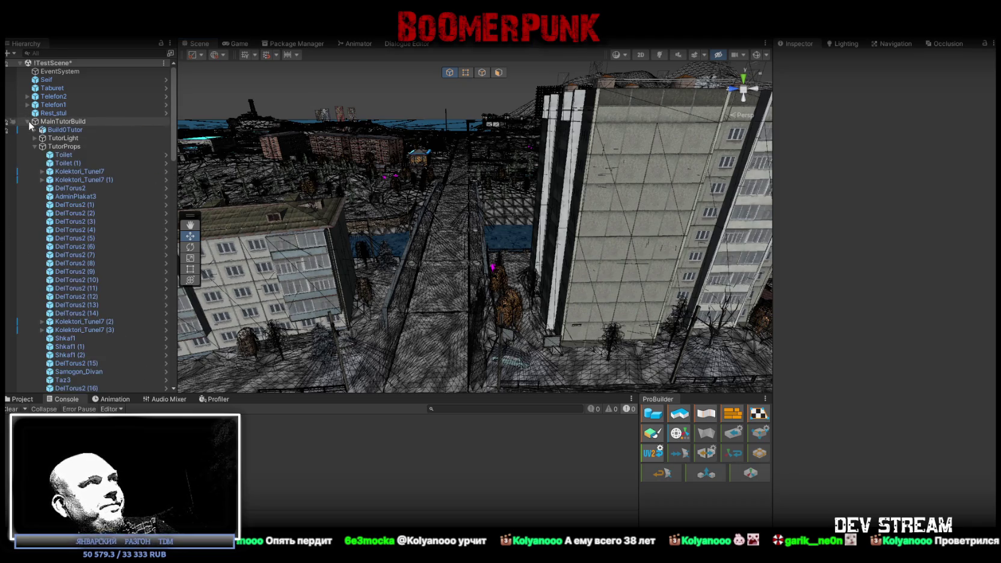
# Step: Move Seif through Rest_stul and Rest_stul (1) through Taburet (1) under TutorProps
pyautogui.doubleClick(62, 155)
pyautogui.moveTo(469, 229)
pyautogui.keyDown('alt'); pyautogui.mouseDown()
pyautogui.moveTo(502, 256)
pyautogui.moveTo(421, 240)
pyautogui.mouseUp(); pyautogui.keyUp('alt')
pyautogui.click(47, 80)
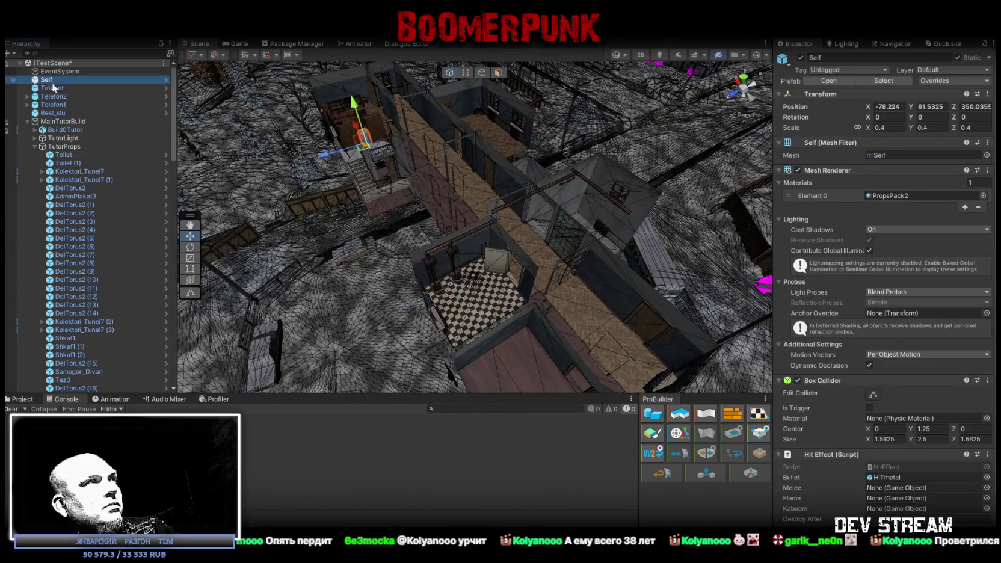
pyautogui.keyDown('shift'); pyautogui.click(61, 113); pyautogui.keyUp('shift')
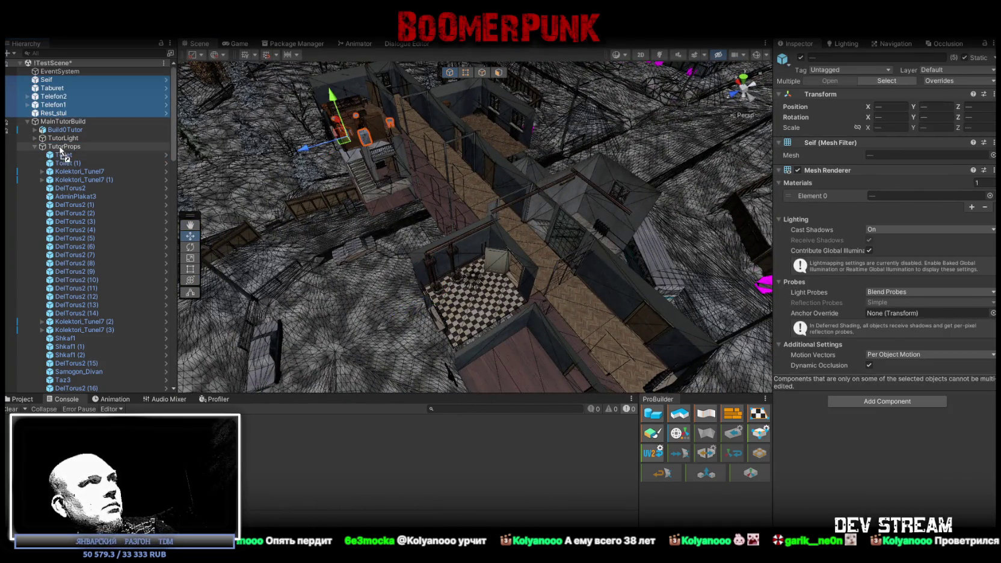
pyautogui.scroll(-5, 96, 191)
pyautogui.scroll(-10, 97, 191)
pyautogui.scroll(-5, 96, 190)
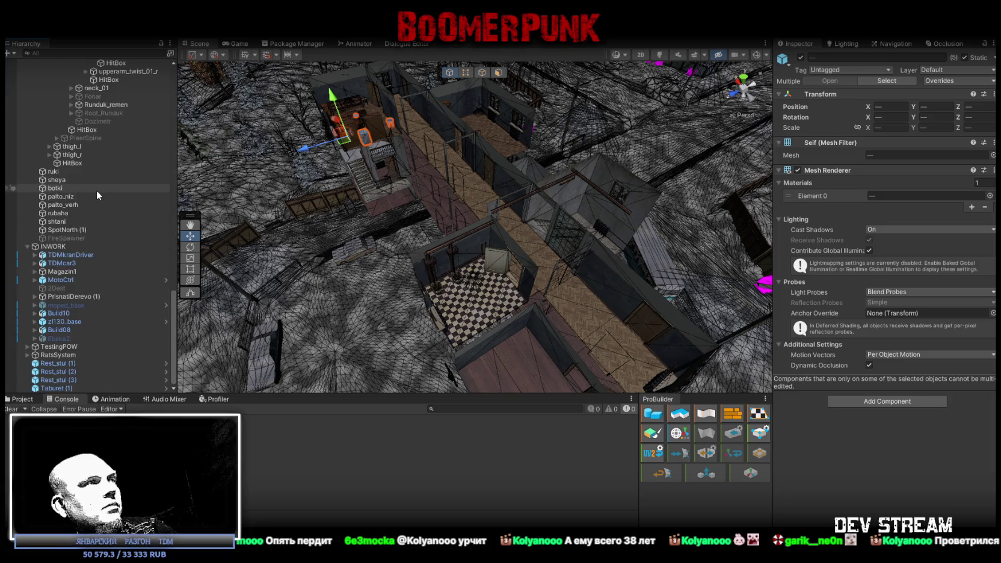
pyautogui.click(61, 364)
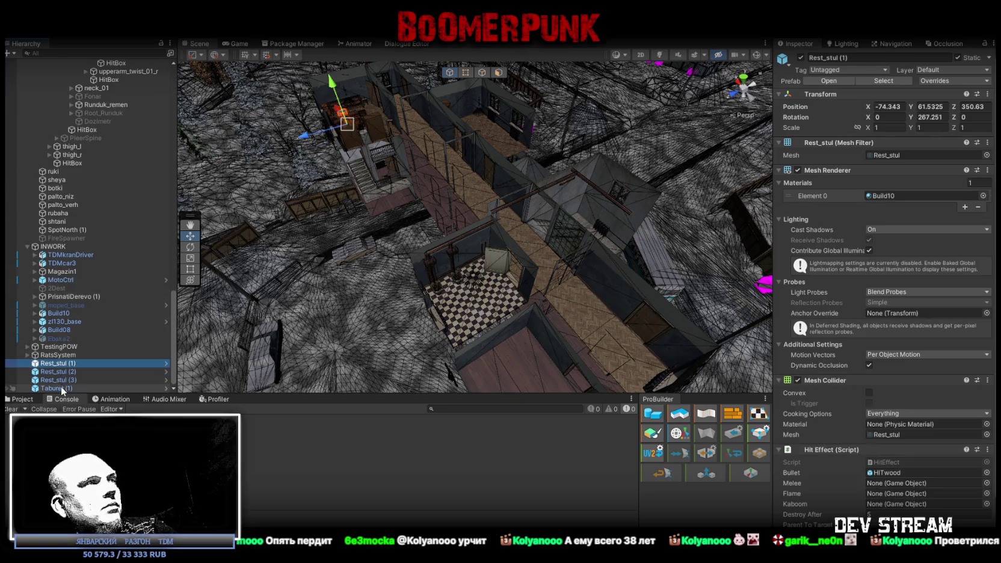
pyautogui.keyDown('shift'); pyautogui.click(60, 389); pyautogui.keyUp('shift')
pyautogui.moveTo(69, 364)
pyautogui.mouseDown()
pyautogui.moveTo(109, 63)
pyautogui.moveTo(95, 62)
pyautogui.mouseUp()
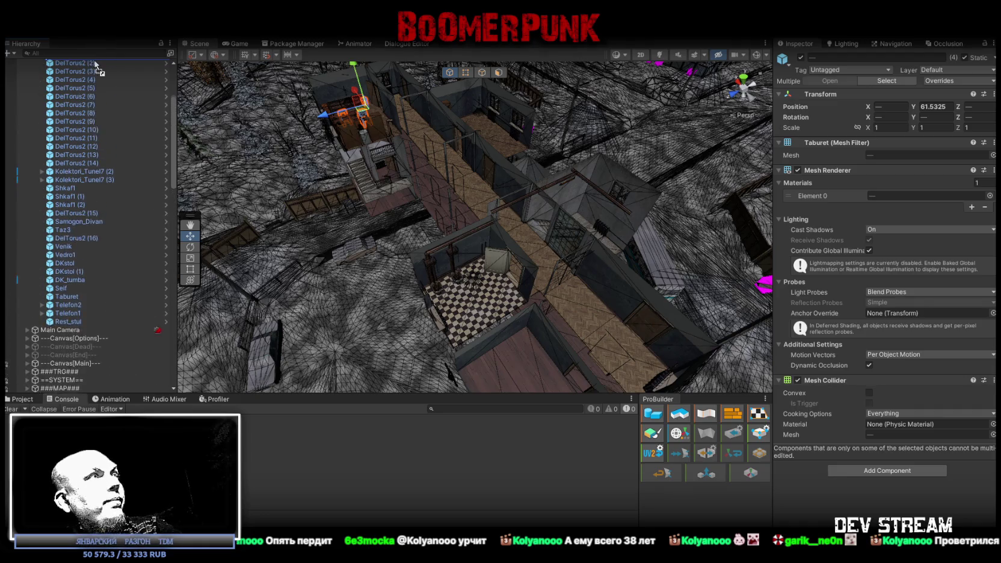
pyautogui.moveTo(95, 62); pyautogui.dragTo(60, 106)
# Step: Frame the moved chairs and stool, orbit around their room, then switch to Blockbench
pyautogui.press('f')
pyautogui.moveTo(391, 199)
pyautogui.keyDown('alt'); pyautogui.mouseDown()
pyautogui.moveTo(419, 180)
pyautogui.moveTo(508, 216)
pyautogui.mouseUp(); pyautogui.keyUp('alt')
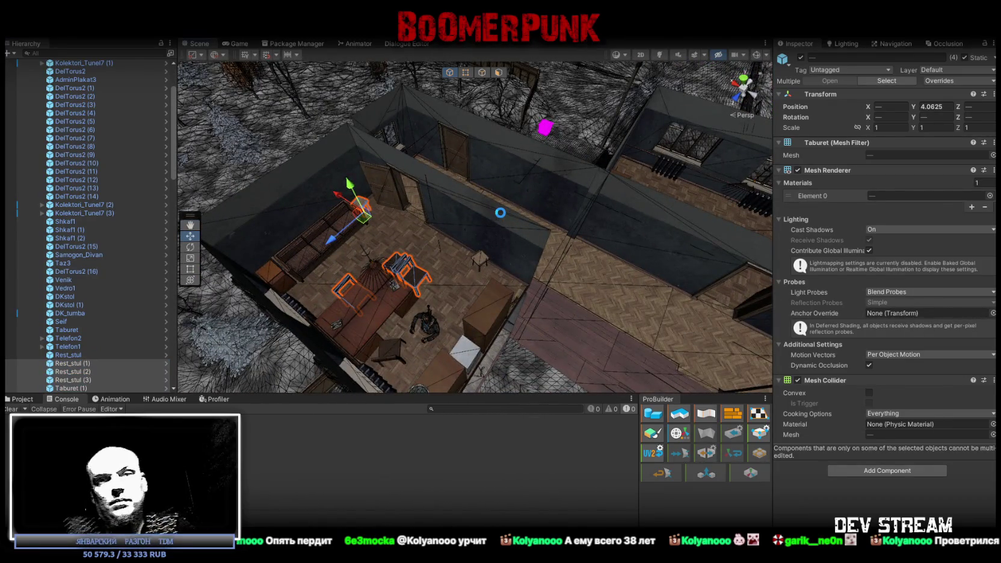
pyautogui.scroll(-3, 500, 213)
pyautogui.moveTo(524, 190)
pyautogui.keyDown('alt'); pyautogui.mouseDown()
pyautogui.moveTo(610, 148)
pyautogui.moveTo(414, 200)
pyautogui.mouseUp(); pyautogui.keyUp('alt')
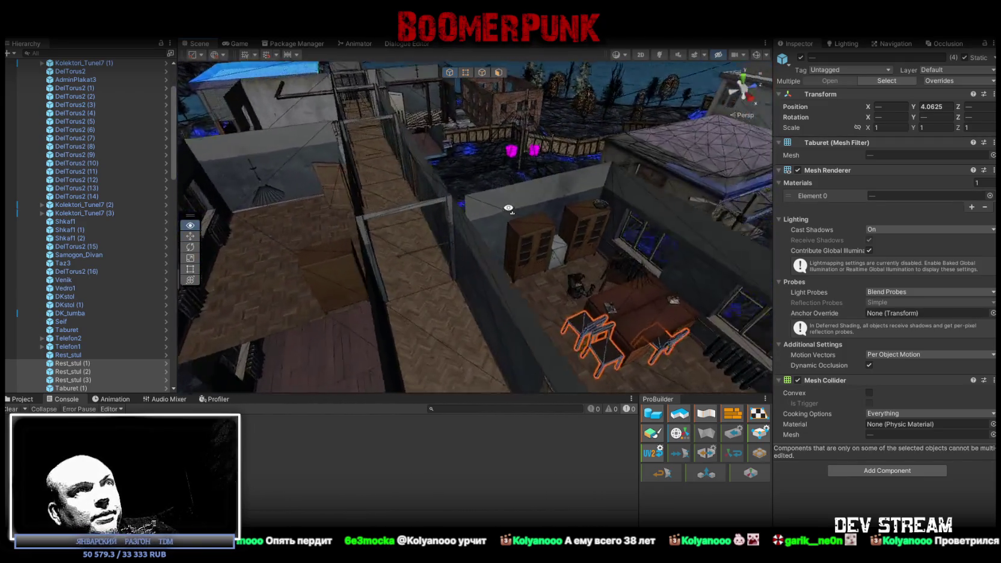
pyautogui.scroll(5, 415, 205)
pyautogui.moveTo(415, 204)
pyautogui.keyDown('alt'); pyautogui.mouseDown()
pyautogui.moveTo(688, 226)
pyautogui.moveTo(483, 178)
pyautogui.mouseUp(); pyautogui.keyUp('alt')
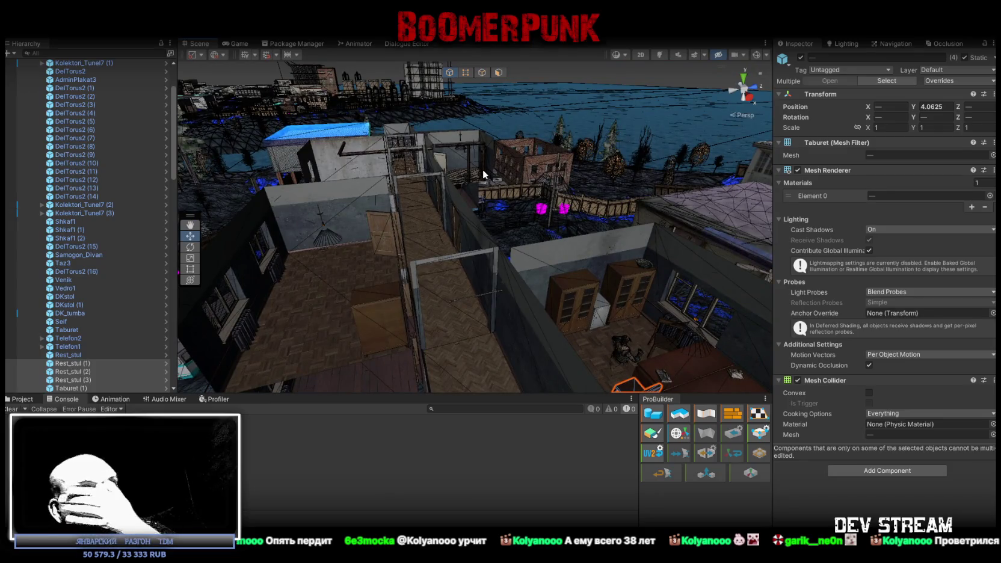
pyautogui.moveTo(473, 153)
pyautogui.keyDown('alt'); pyautogui.mouseDown()
pyautogui.moveTo(554, 209)
pyautogui.moveTo(507, 198)
pyautogui.mouseUp(); pyautogui.keyUp('alt')
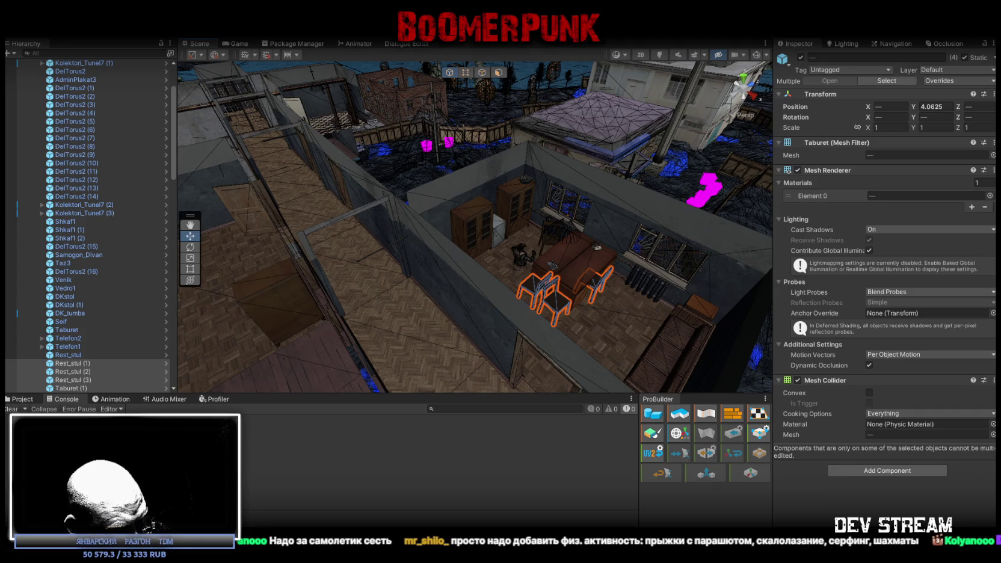
pyautogui.hotkey('alt', 'Tab')
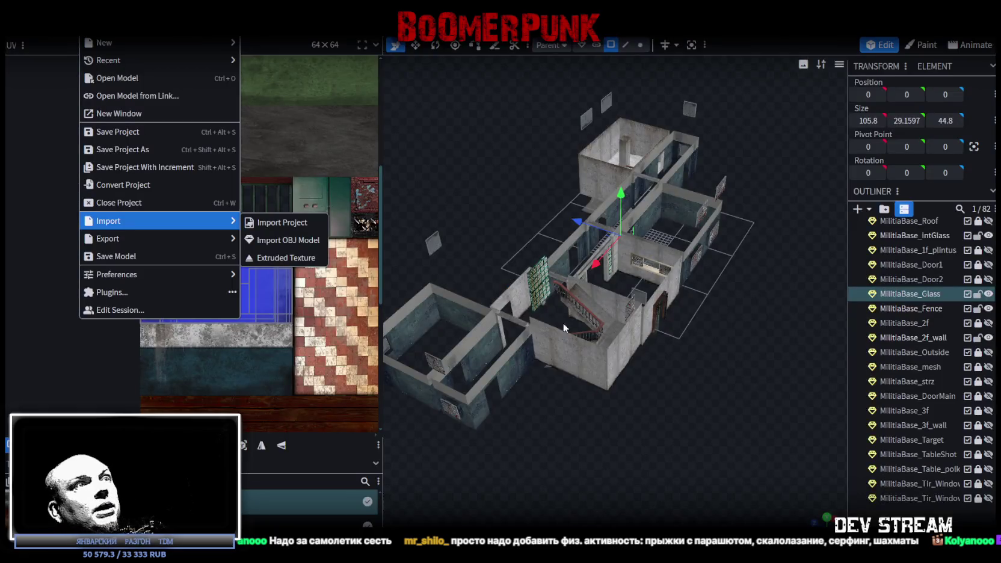
# Step: Save the model as Build0Tutor.bbmodel, then lock and hide the MilitiaTutor group
pyautogui.scroll(3, 688, 465)
pyautogui.hotkey('ctrl', 's')
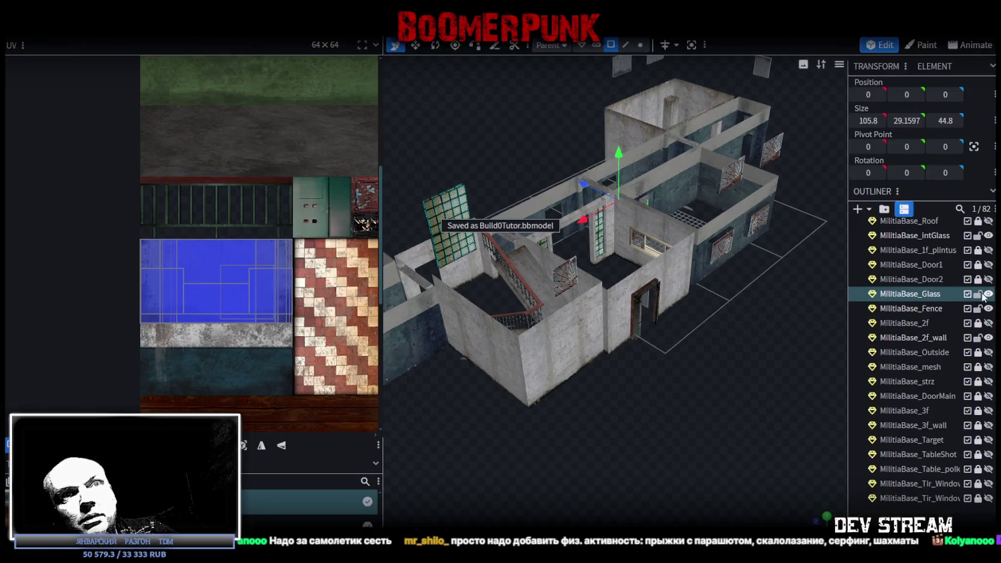
pyautogui.scroll(4, 983, 296)
pyautogui.click(979, 268)
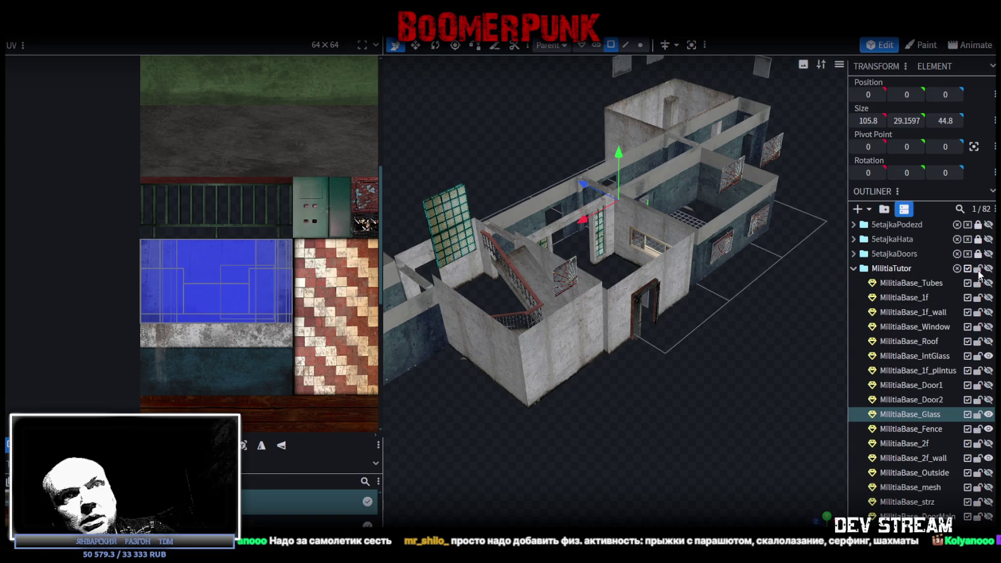
pyautogui.click(979, 268)
pyautogui.click(988, 268)
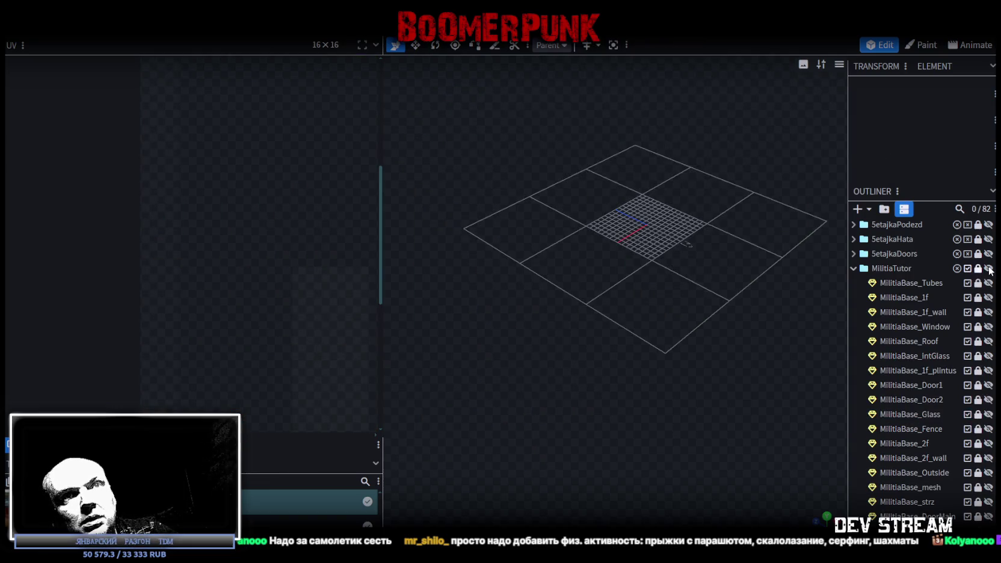
# Step: Unlock, show and select MilitiaBase_1f_plintus, and show the first-floor walls again
pyautogui.scroll(-2, 965, 328)
pyautogui.click(978, 319)
pyautogui.click(988, 318)
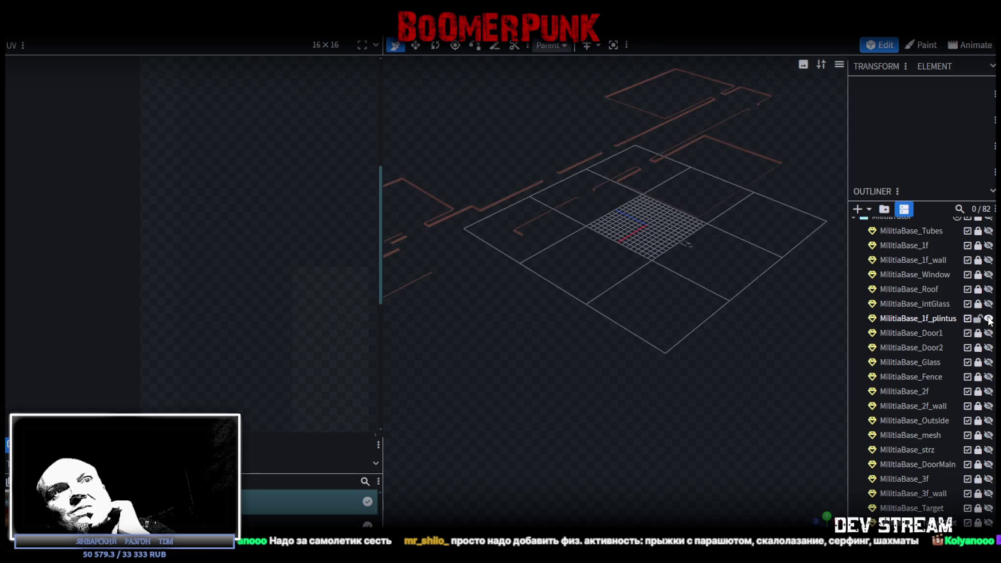
pyautogui.click(927, 319)
pyautogui.moveTo(713, 261)
pyautogui.mouseDown()
pyautogui.moveTo(739, 299)
pyautogui.moveTo(710, 294)
pyautogui.mouseUp()
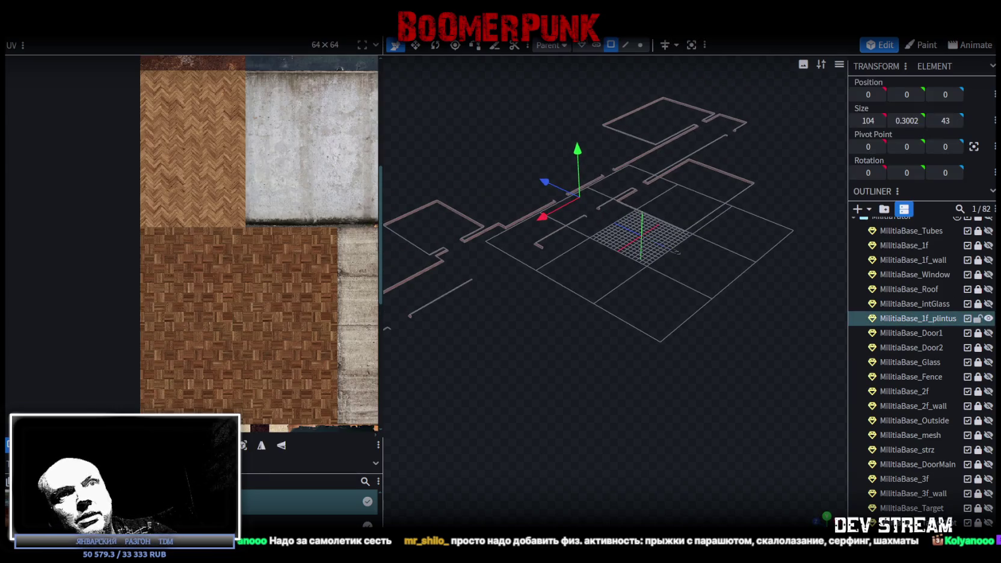
pyautogui.click(989, 260)
pyautogui.moveTo(663, 340); pyautogui.dragTo(660, 402)
pyautogui.scroll(2, 653, 393)
pyautogui.scroll(3, 508, 367)
# Step: Zoom to a baseboard wall corner and select one of its edges in edge mode
pyautogui.moveTo(508, 367); pyautogui.dragTo(627, 364)
pyautogui.scroll(5, 694, 316)
pyautogui.moveTo(694, 317); pyautogui.dragTo(605, 330)
pyautogui.scroll(3, 638, 321)
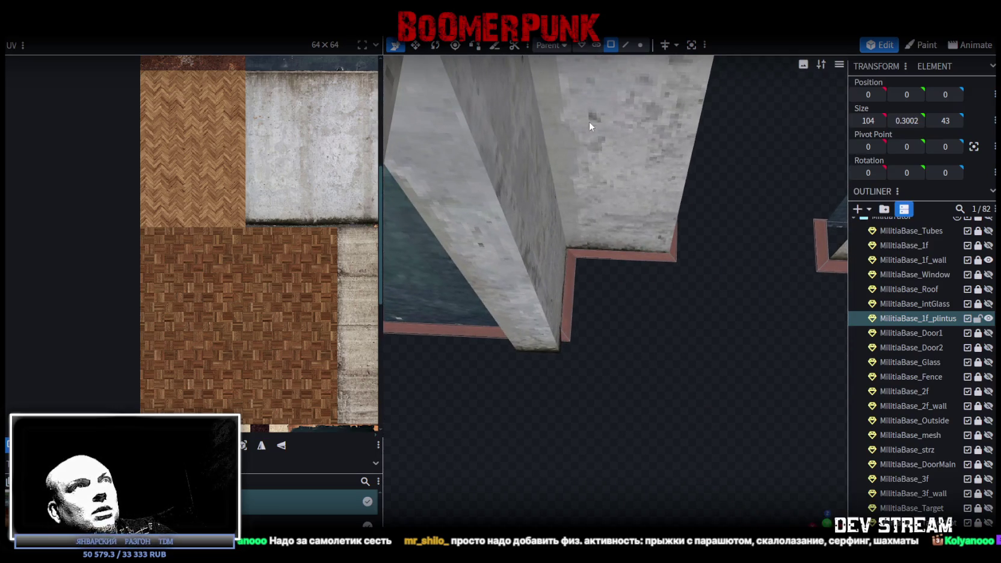
pyautogui.click(625, 44)
pyautogui.click(568, 336)
pyautogui.moveTo(571, 338)
pyautogui.mouseDown()
pyautogui.moveTo(612, 334)
pyautogui.moveTo(544, 272)
pyautogui.moveTo(537, 278)
pyautogui.moveTo(588, 340)
pyautogui.moveTo(651, 342)
pyautogui.moveTo(657, 388)
pyautogui.moveTo(704, 366)
pyautogui.moveTo(643, 357)
pyautogui.mouseUp()
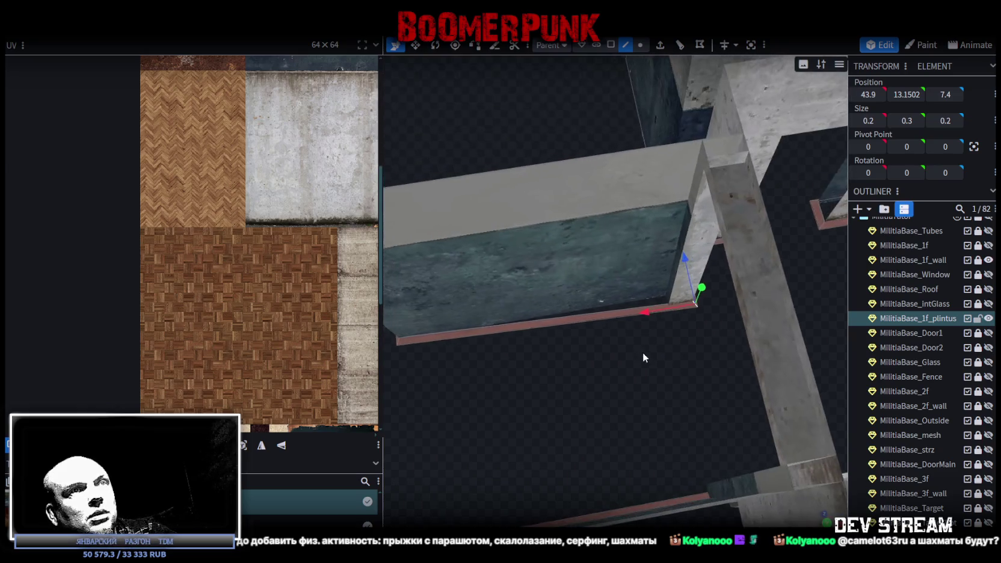
# Step: Loop-cut the baseboard's long edge and slide the cut to the pillar (offset 0.734)
pyautogui.scroll(3, 652, 346)
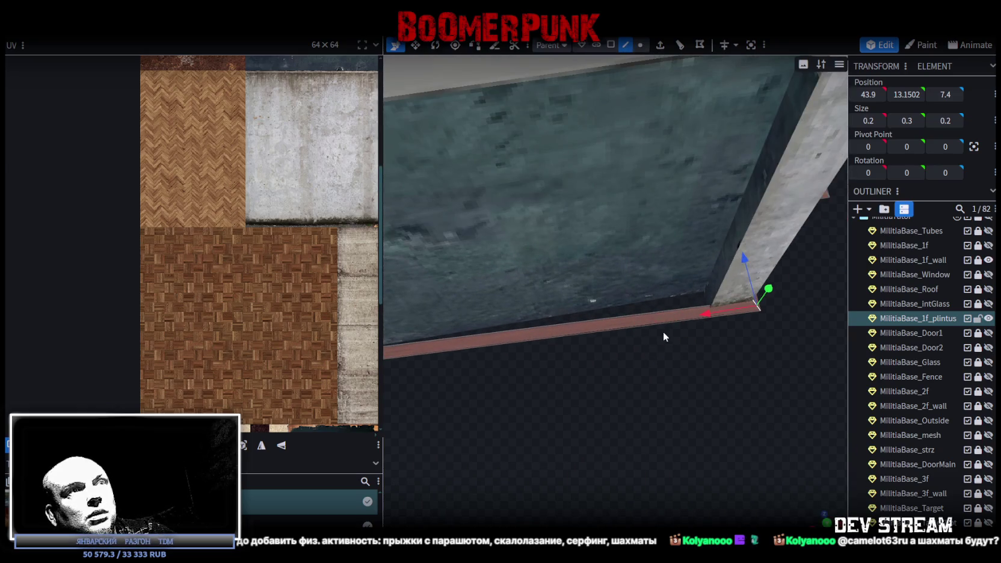
pyautogui.click(693, 312)
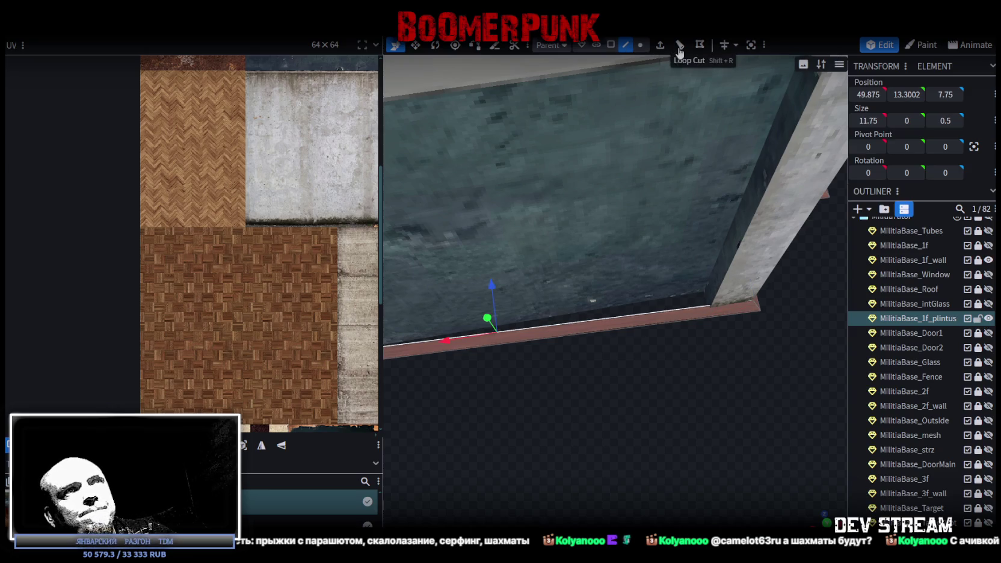
pyautogui.click(682, 47)
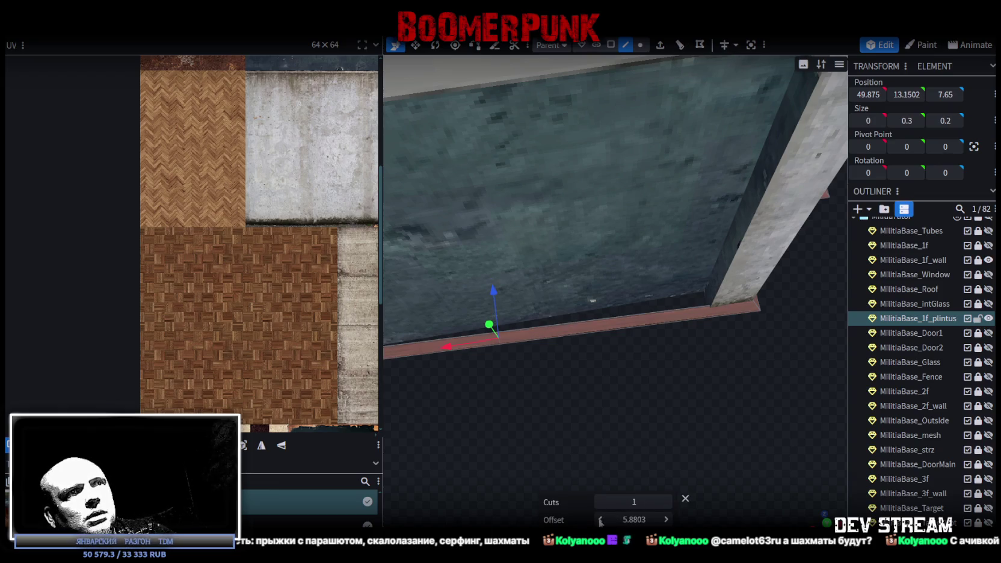
pyautogui.moveTo(605, 427); pyautogui.dragTo(567, 423)
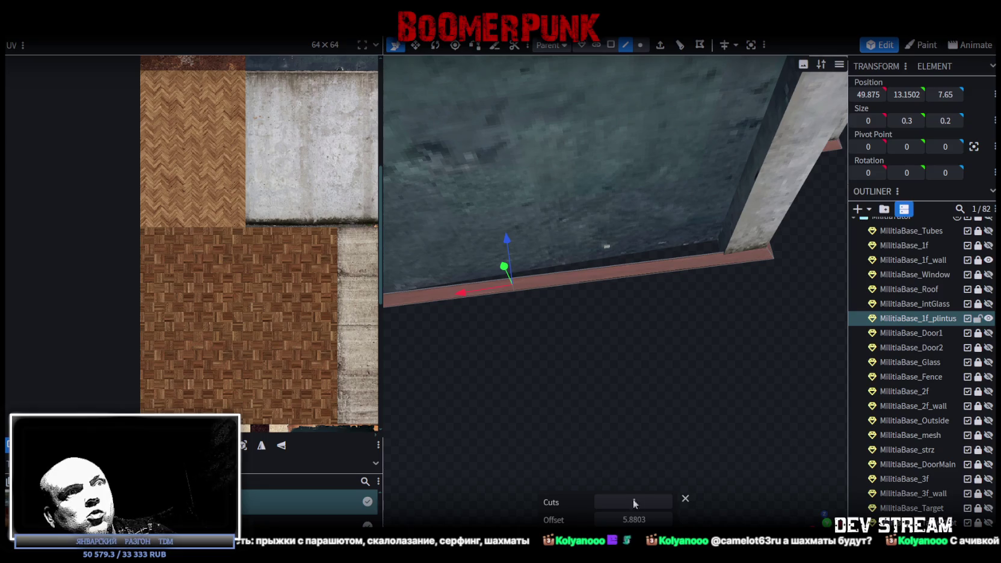
pyautogui.click(666, 519)
pyautogui.click(667, 520)
pyautogui.click(667, 519)
pyautogui.click(666, 519)
pyautogui.click(666, 519)
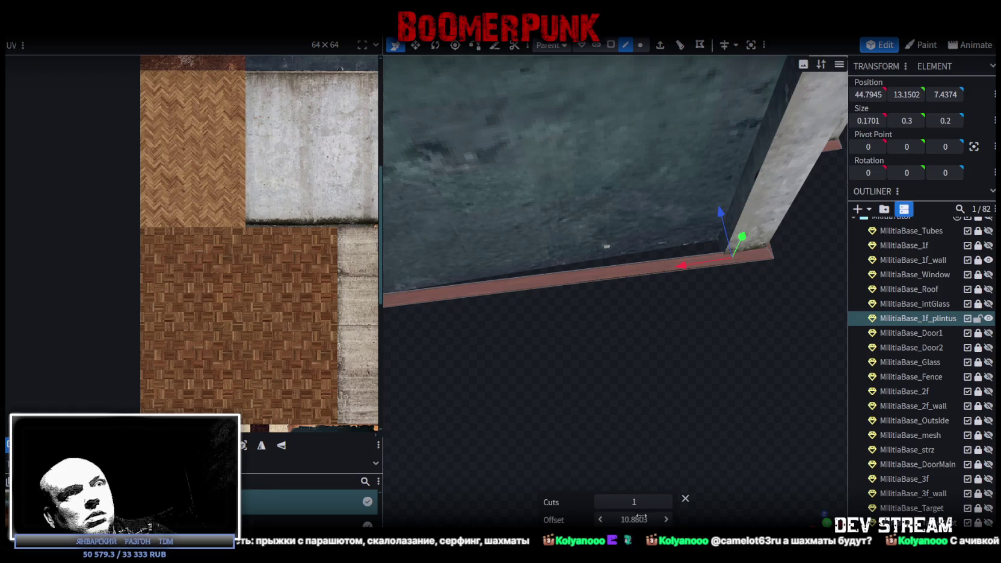
pyautogui.click(602, 521)
pyautogui.moveTo(722, 421)
pyautogui.mouseDown()
pyautogui.moveTo(712, 439)
pyautogui.moveTo(692, 440)
pyautogui.mouseUp()
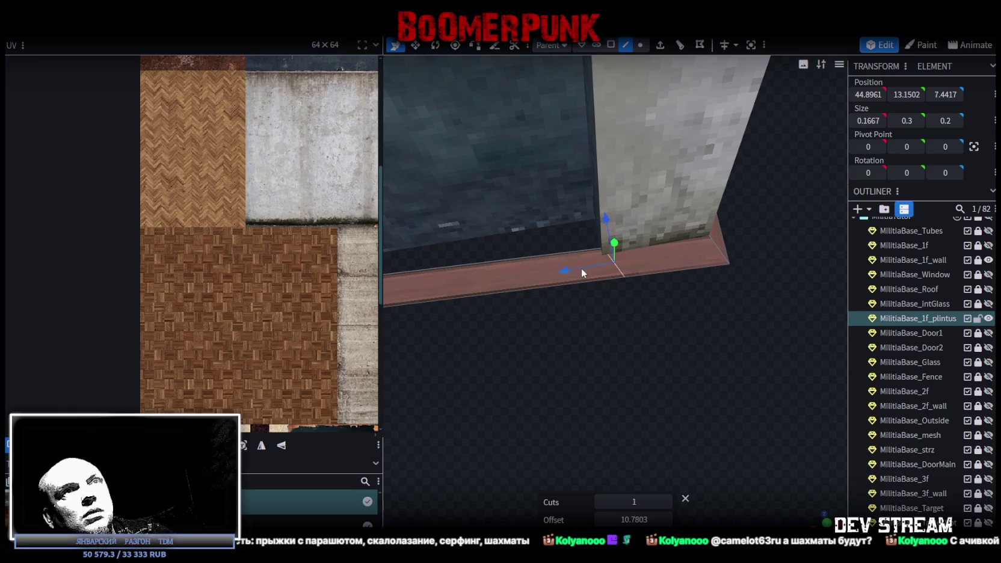
# Step: Select the cut edge beside the pillar and set its X position to 45
pyautogui.click(716, 251)
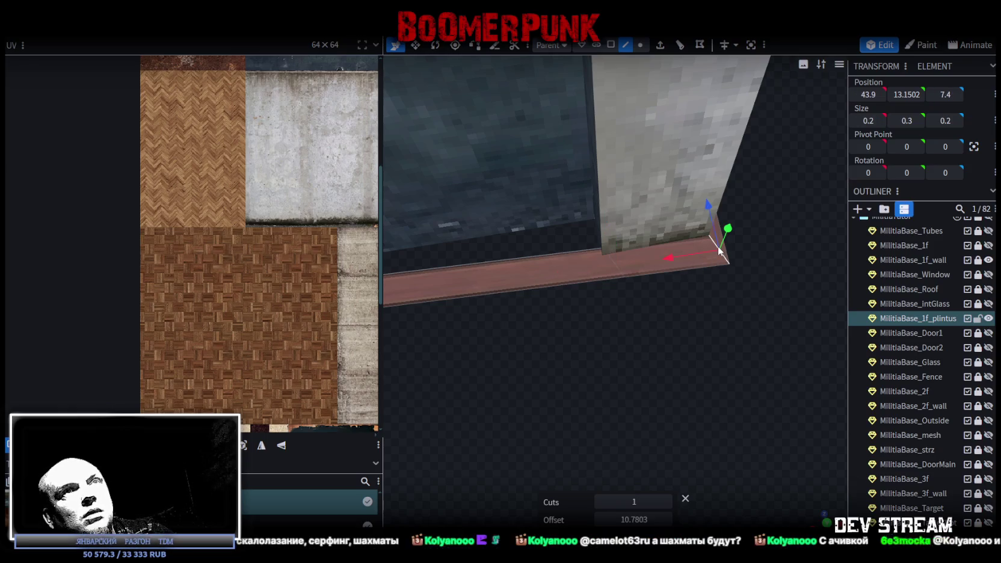
pyautogui.click(618, 271)
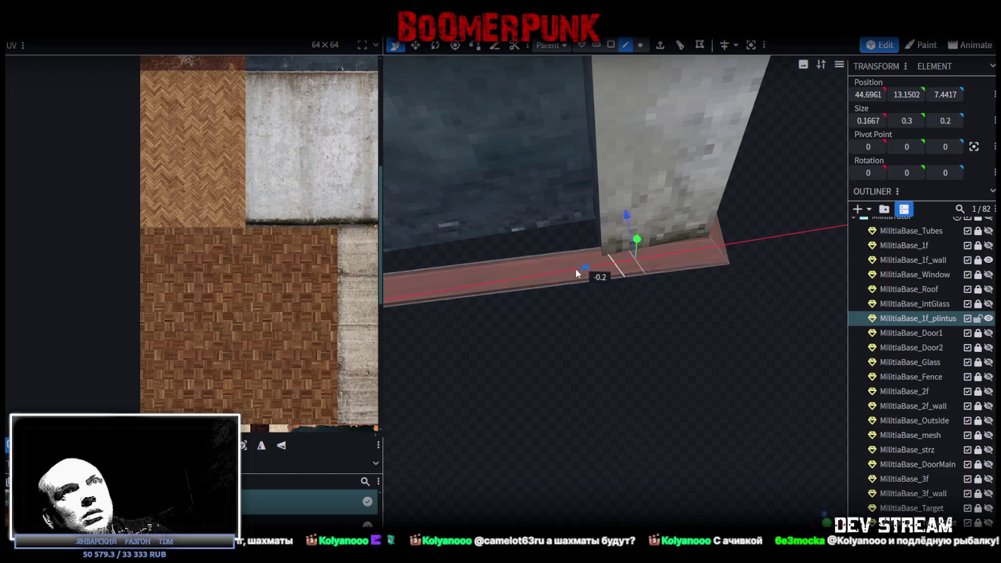
pyautogui.moveTo(717, 252); pyautogui.dragTo(698, 243)
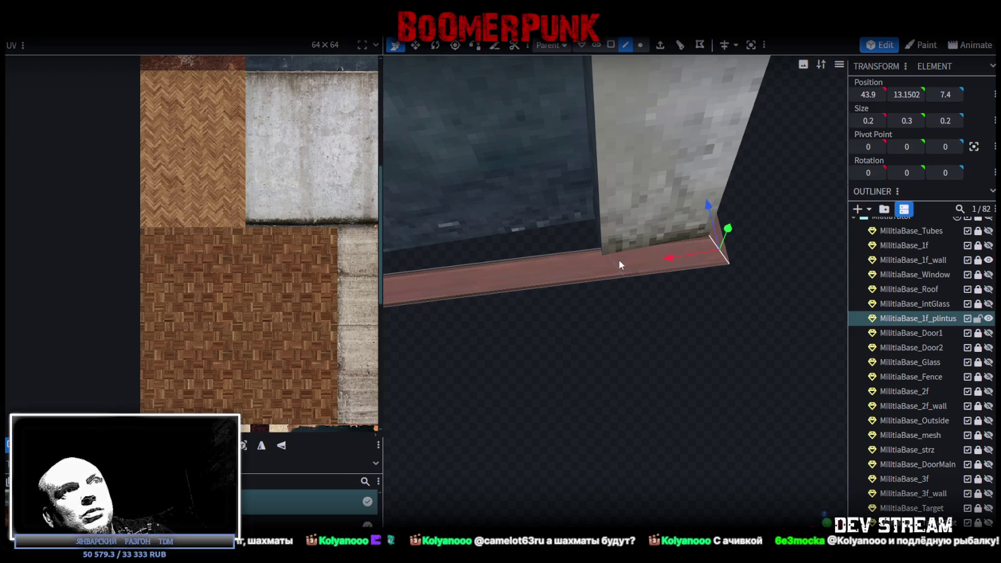
pyautogui.hotkey('ctrl', 'z')
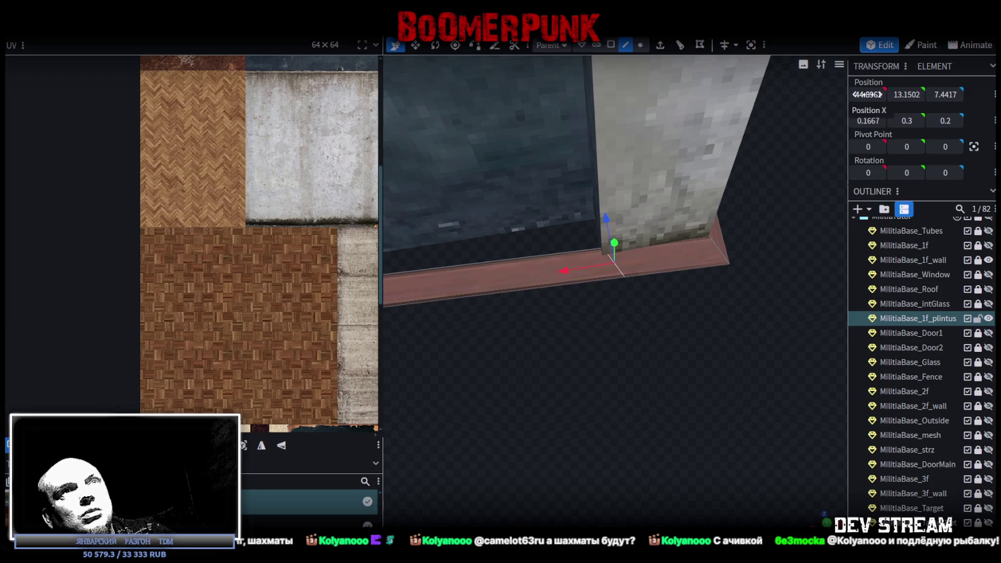
pyautogui.moveTo(867, 94); pyautogui.dragTo(862, 95)
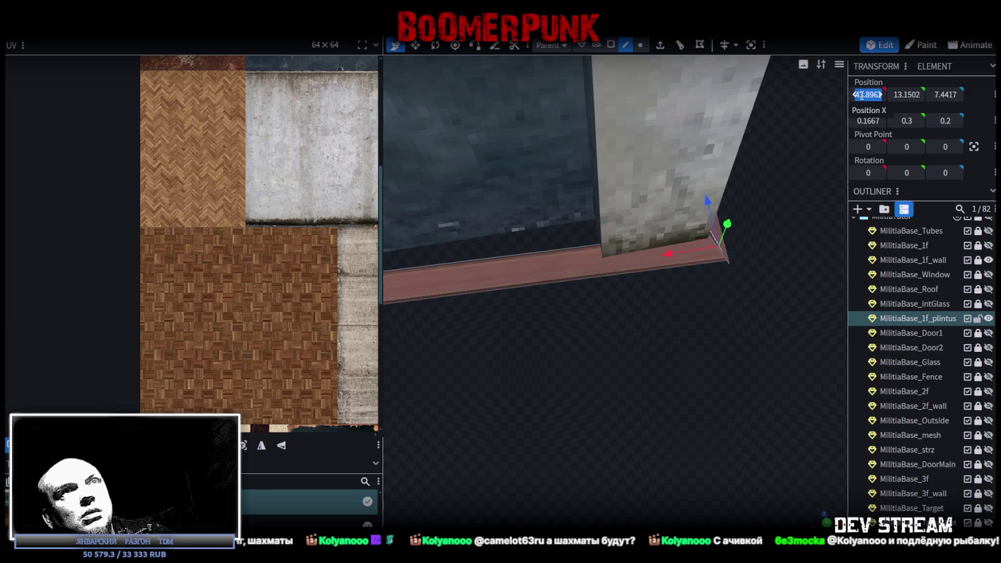
pyautogui.write('45')
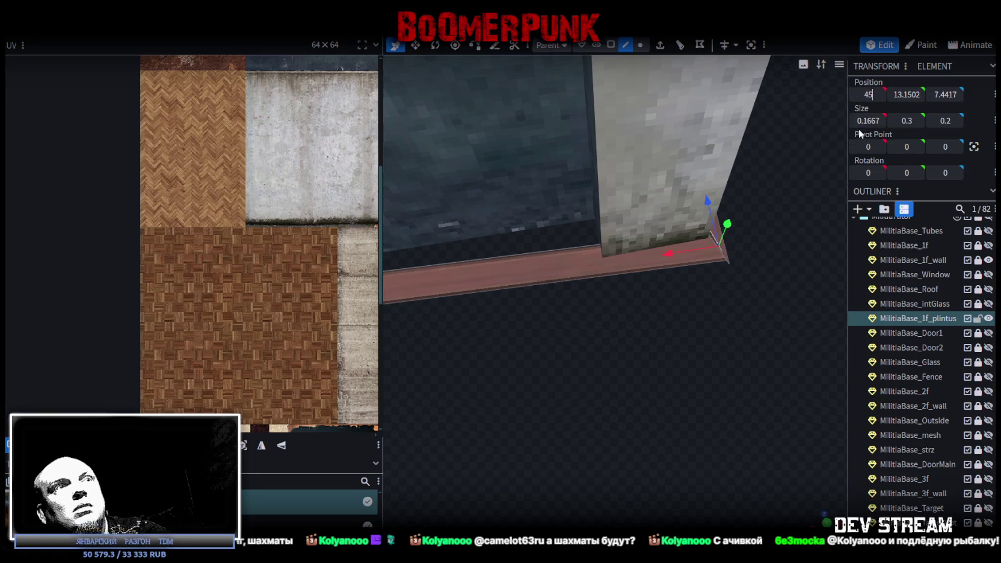
pyautogui.press('Return')
# Step: Push the cut edge outward along Z to start the notch around the pillar
pyautogui.moveTo(614, 335)
pyautogui.mouseDown()
pyautogui.moveTo(647, 328)
pyautogui.moveTo(697, 286)
pyautogui.mouseUp()
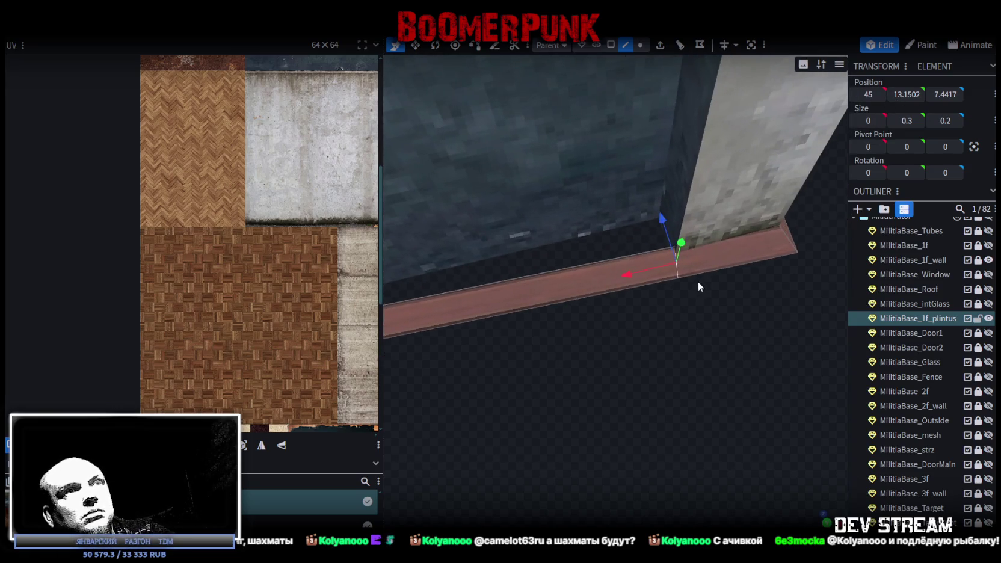
pyautogui.scroll(3, 701, 293)
pyautogui.scroll(-2, 692, 295)
pyautogui.scroll(-2, 687, 297)
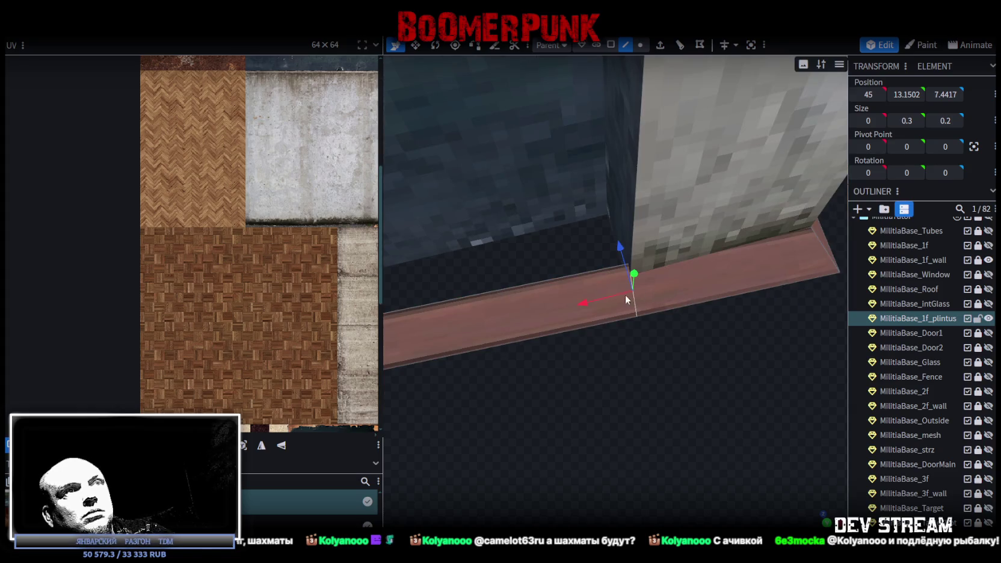
pyautogui.scroll(-2, 632, 303)
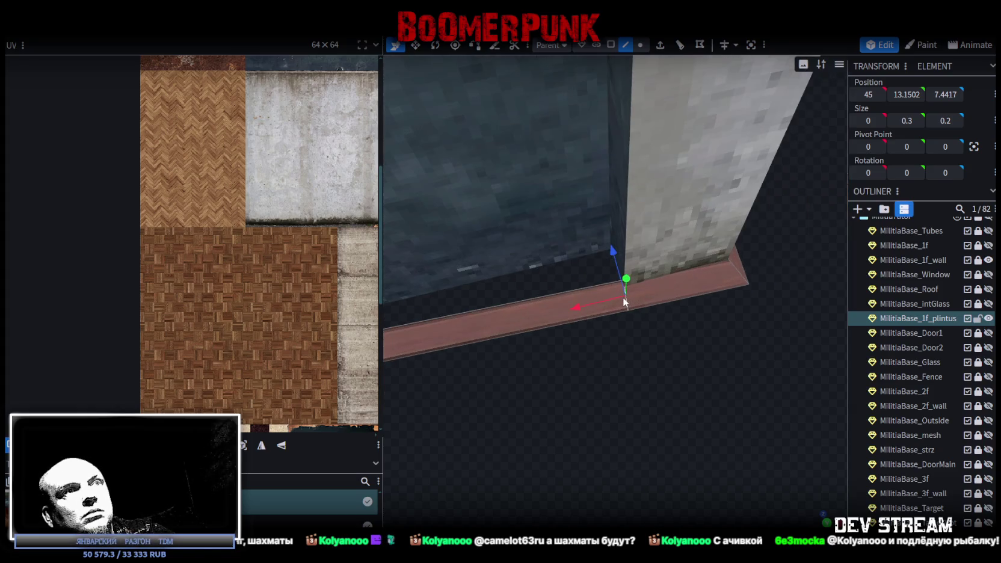
pyautogui.moveTo(614, 264); pyautogui.dragTo(610, 217)
# Step: Move the corner vertex by the pillar along X and select the corner edge
pyautogui.click(640, 45)
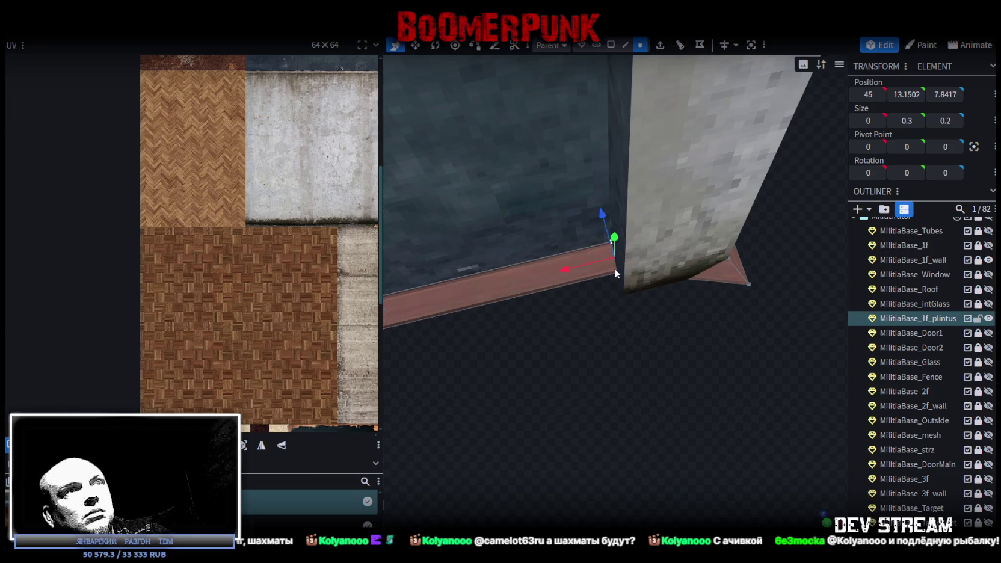
pyautogui.click(613, 272)
pyautogui.moveTo(572, 284); pyautogui.dragTo(555, 292)
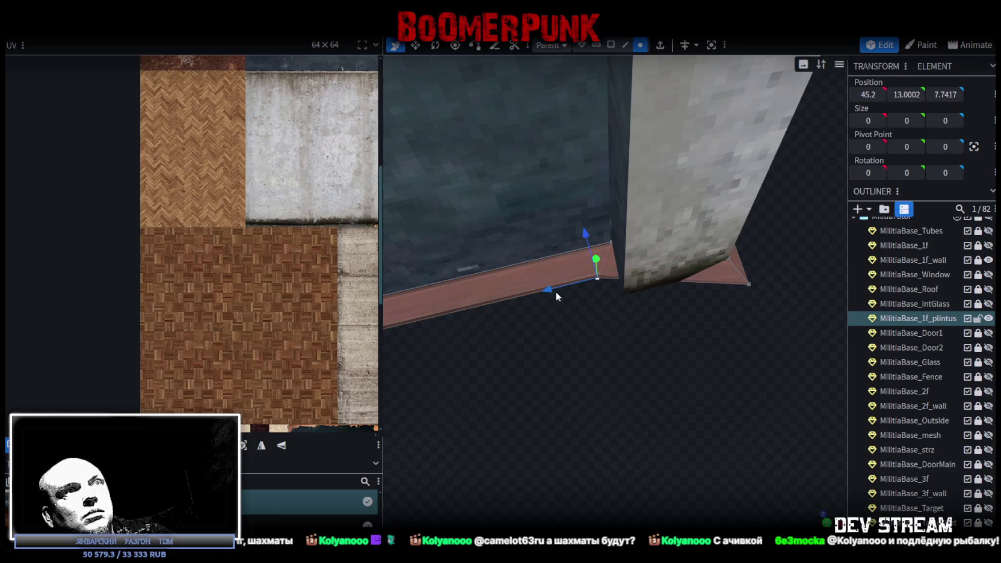
pyautogui.click(625, 45)
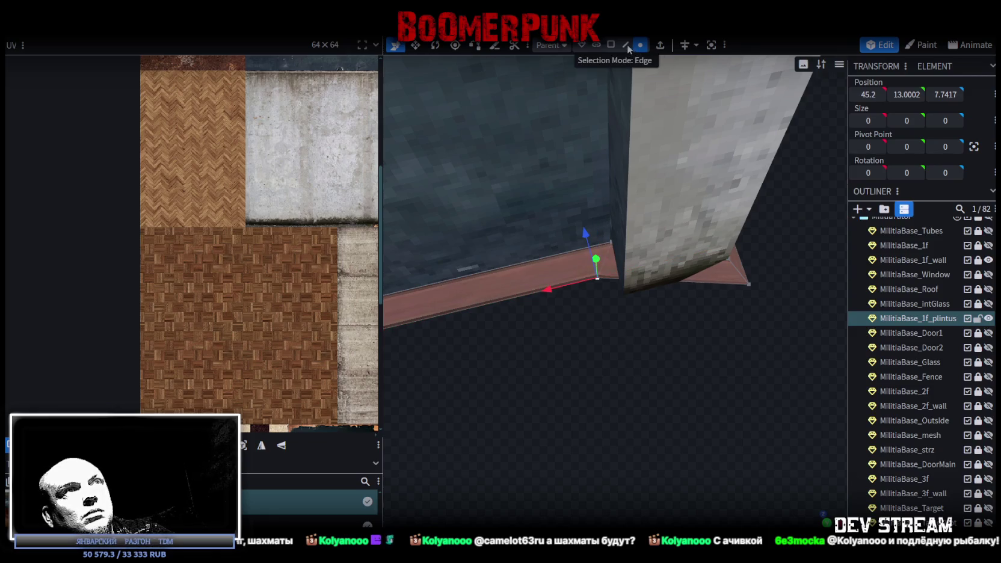
pyautogui.click(701, 287)
pyautogui.click(679, 45)
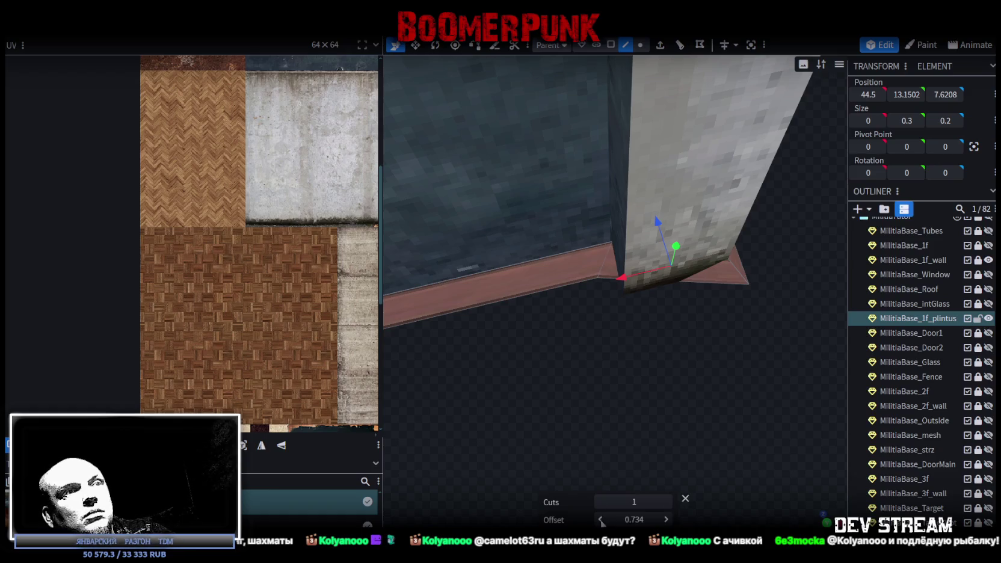
# Step: Move the notch edge outward along Z and confirm its Z position
pyautogui.click(868, 94)
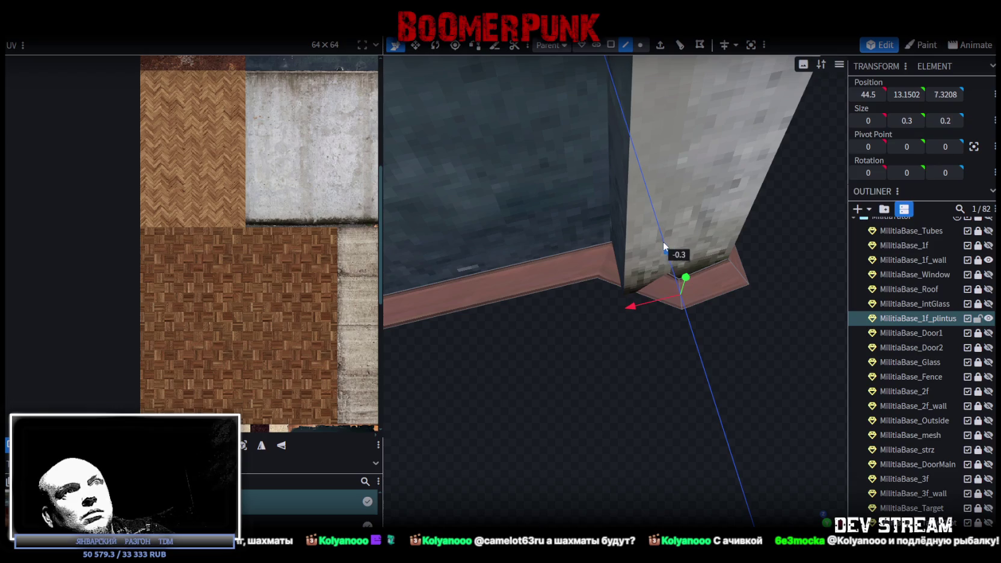
pyautogui.moveTo(664, 248); pyautogui.dragTo(662, 240)
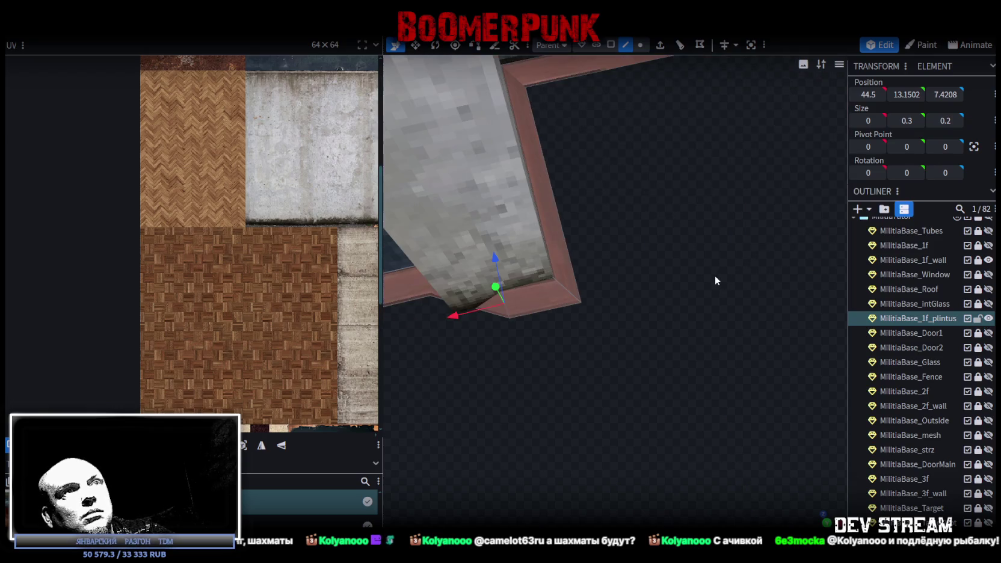
pyautogui.scroll(3, 591, 284)
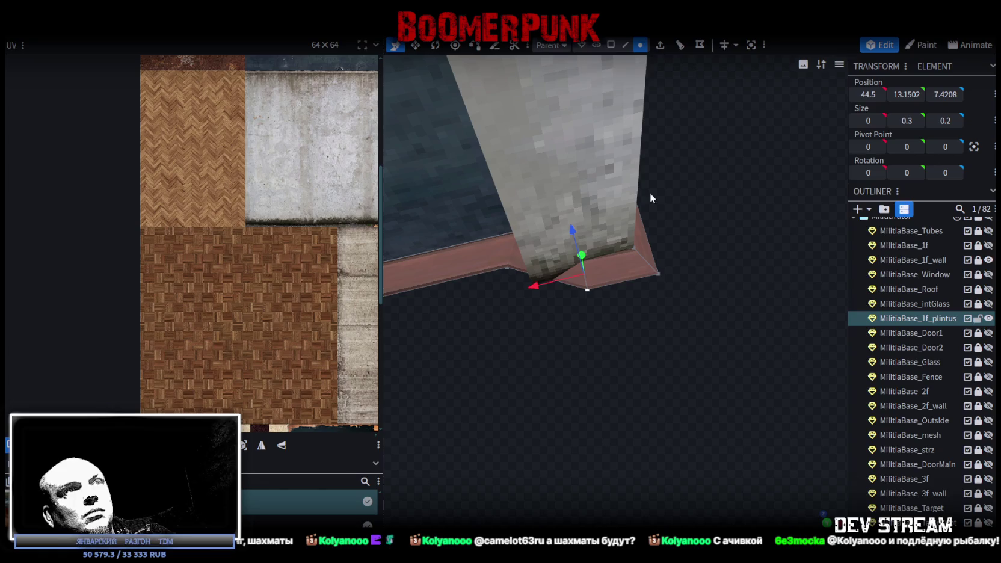
pyautogui.click(657, 274)
pyautogui.click(945, 95)
pyautogui.click(623, 46)
pyautogui.click(592, 290)
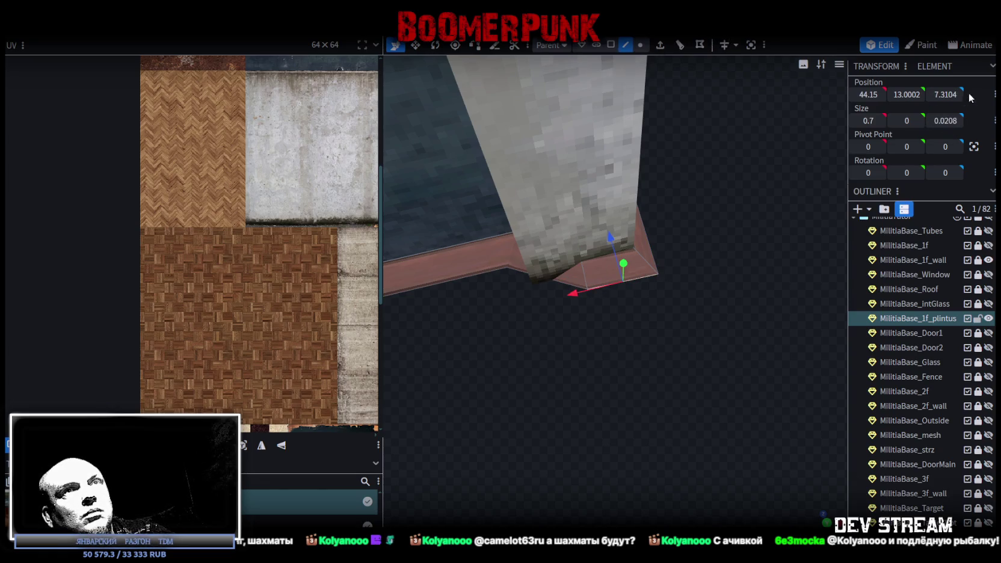
pyautogui.click(657, 282)
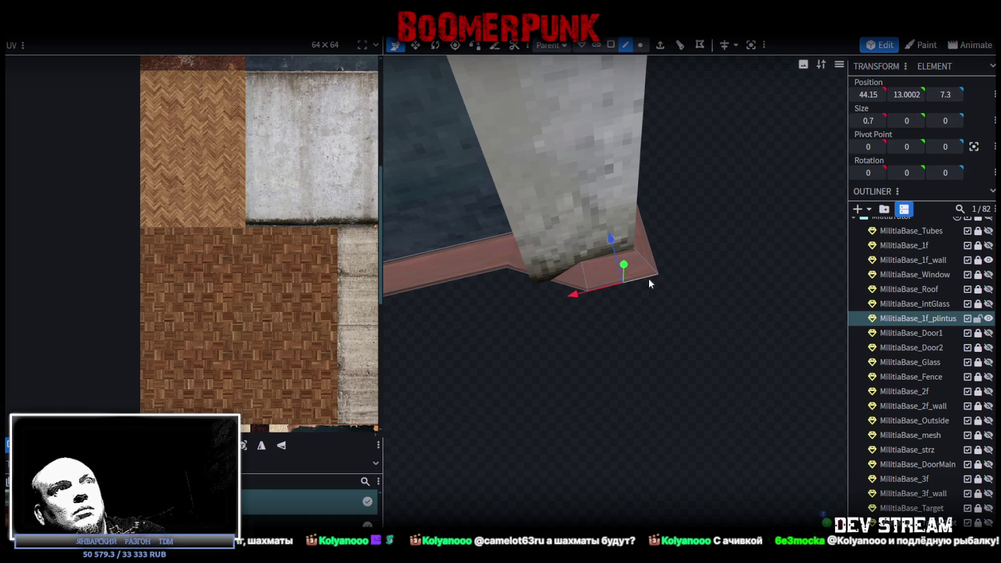
pyautogui.click(600, 257)
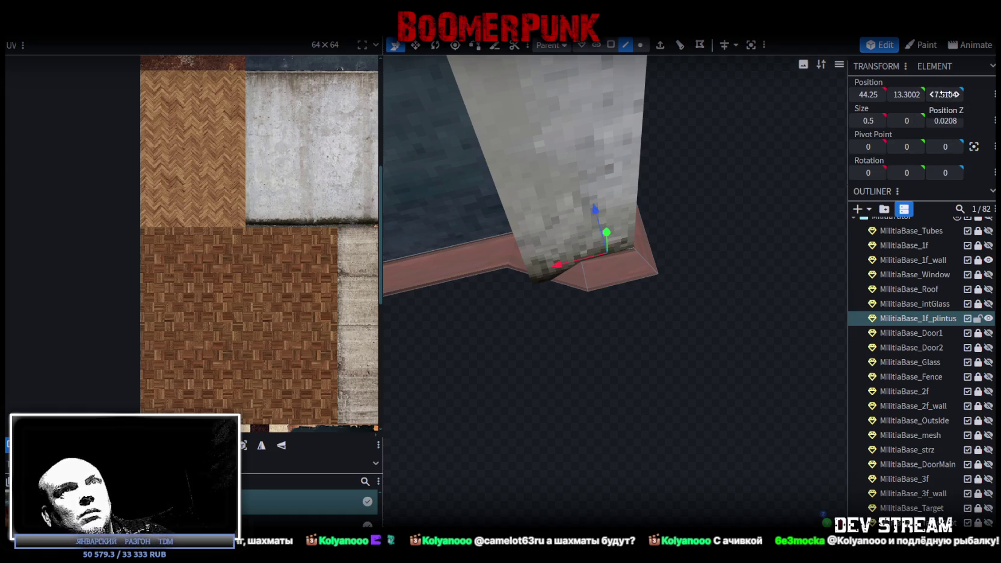
pyautogui.press('Return')
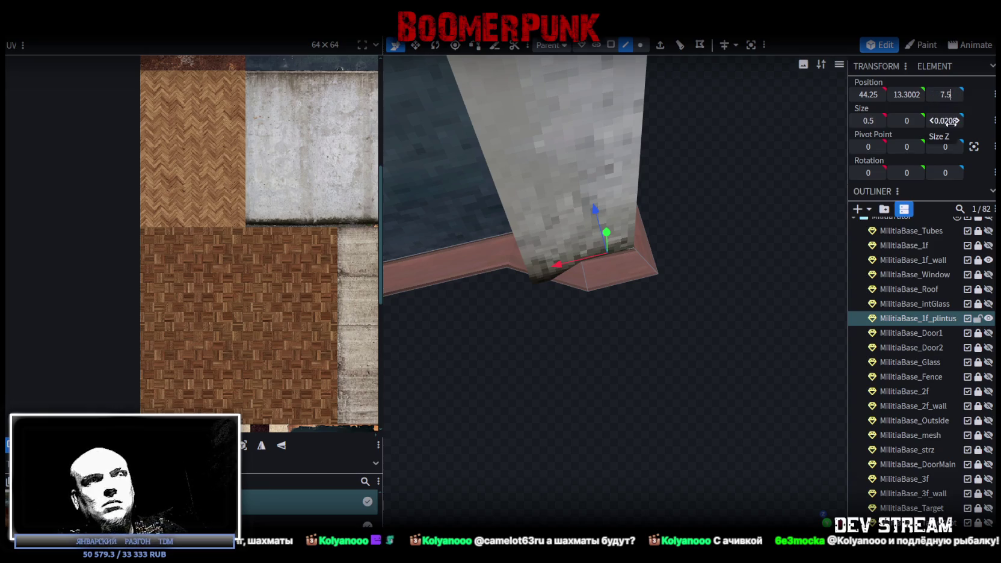
# Step: Move the corner edge to X 45 and nudge the bottom corner vertex to X 45.2
pyautogui.click(587, 280)
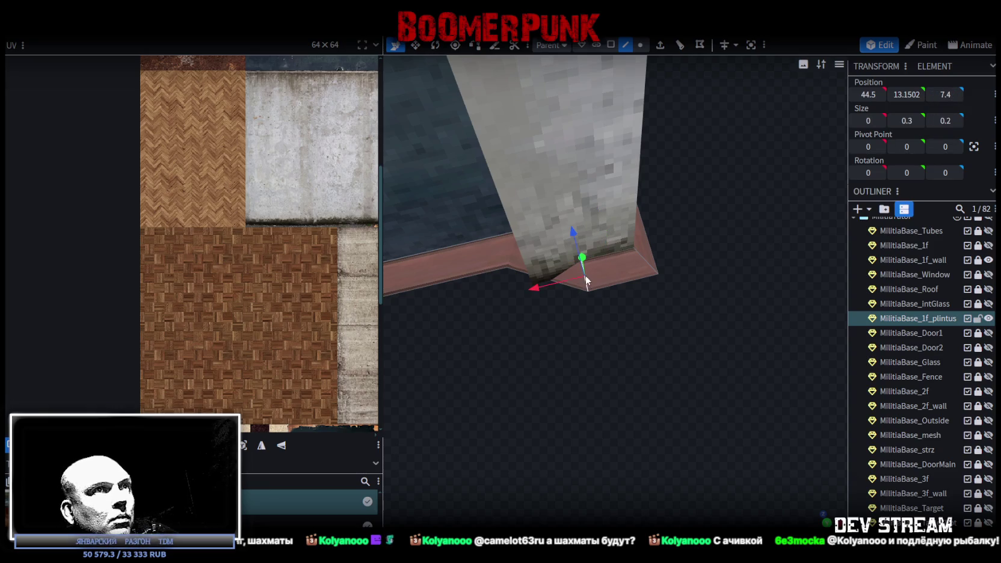
pyautogui.moveTo(534, 286); pyautogui.dragTo(487, 299)
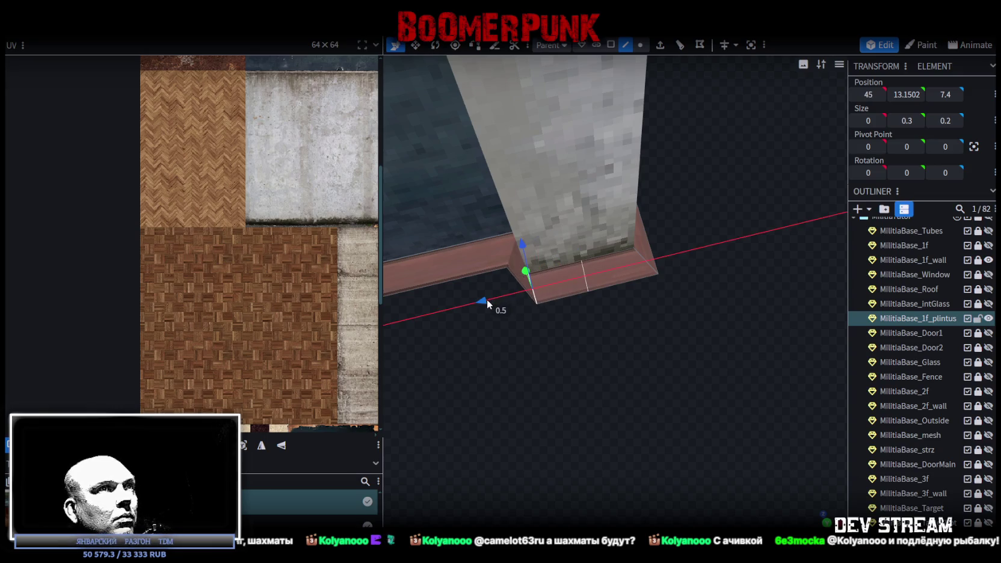
pyautogui.click(640, 44)
pyautogui.click(536, 303)
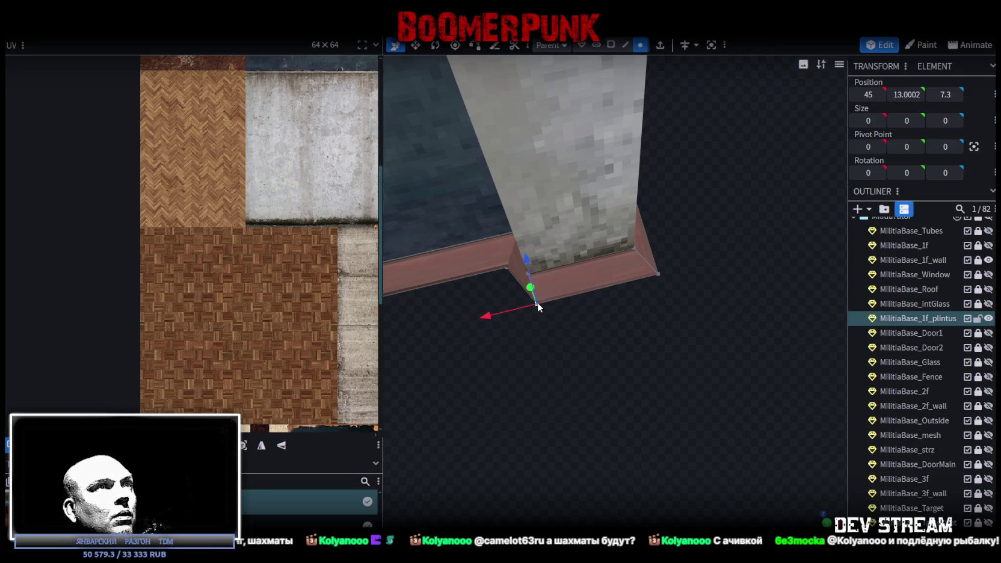
pyautogui.moveTo(489, 317); pyautogui.dragTo(467, 317)
pyautogui.scroll(-3, 552, 344)
pyautogui.scroll(-2, 547, 357)
pyautogui.scroll(-1, 536, 341)
pyautogui.moveTo(535, 341)
pyautogui.mouseDown()
pyautogui.moveTo(571, 330)
pyautogui.moveTo(535, 352)
pyautogui.moveTo(588, 339)
pyautogui.moveTo(493, 336)
pyautogui.moveTo(466, 323)
pyautogui.moveTo(558, 347)
pyautogui.moveTo(706, 348)
pyautogui.moveTo(792, 269)
pyautogui.moveTo(608, 322)
pyautogui.moveTo(694, 324)
pyautogui.moveTo(760, 283)
pyautogui.moveTo(735, 293)
pyautogui.moveTo(804, 297)
pyautogui.moveTo(572, 284)
pyautogui.moveTo(758, 291)
pyautogui.moveTo(629, 284)
pyautogui.moveTo(610, 297)
pyautogui.mouseUp()
pyautogui.scroll(2, 609, 297)
# Step: Slide the baseboard edge to X 45.3, then pull its corner vertex back to X 45
pyautogui.click(625, 44)
pyautogui.click(548, 180)
pyautogui.moveTo(547, 180)
pyautogui.mouseDown()
pyautogui.moveTo(671, 237)
pyautogui.moveTo(576, 213)
pyautogui.mouseUp()
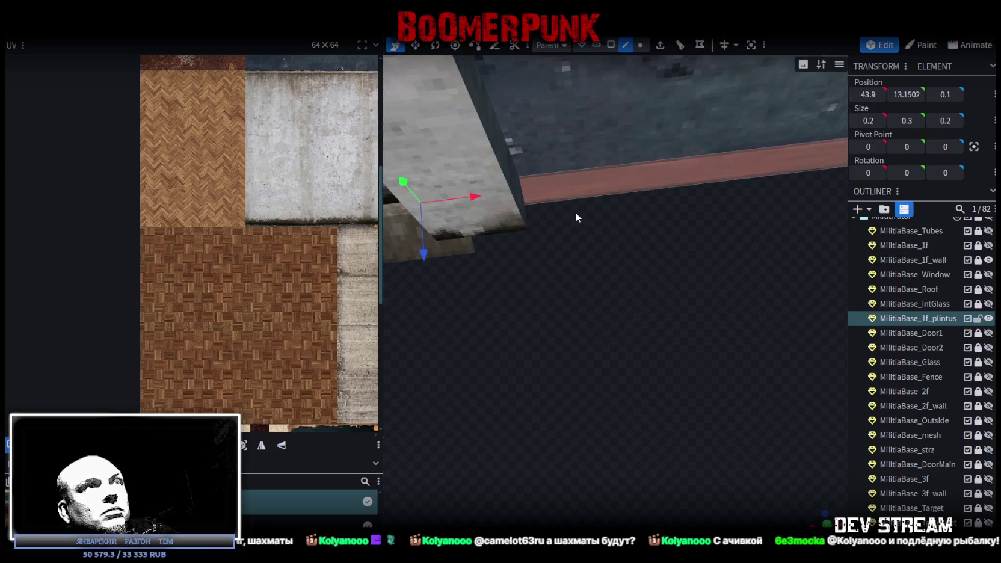
pyautogui.moveTo(475, 203); pyautogui.dragTo(602, 190)
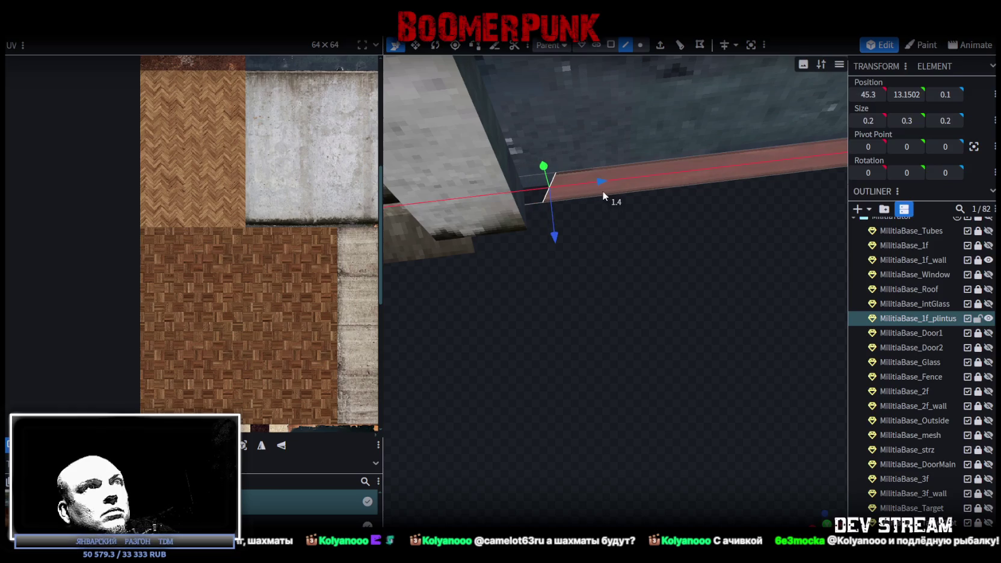
pyautogui.click(640, 45)
pyautogui.click(556, 173)
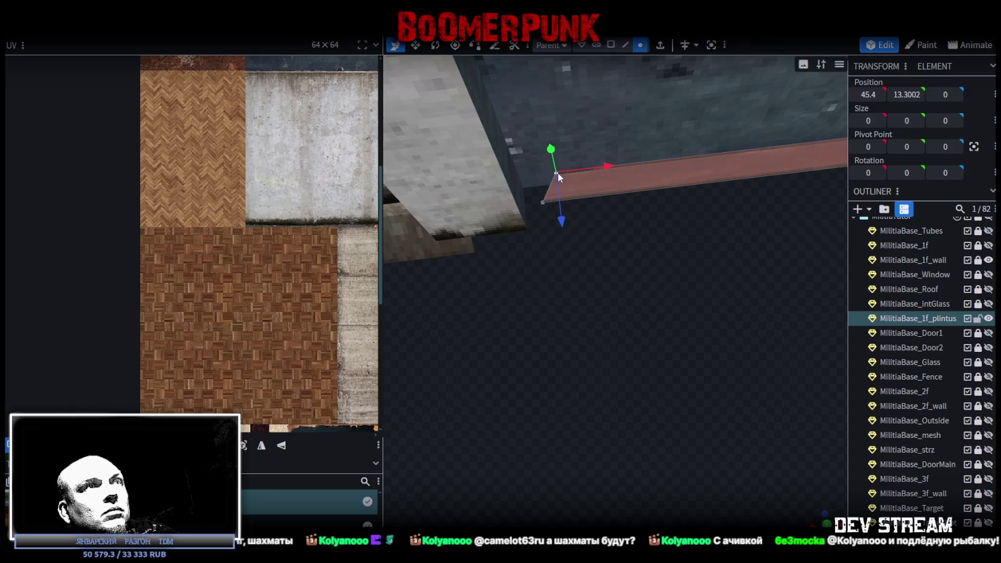
pyautogui.moveTo(602, 166); pyautogui.dragTo(575, 171)
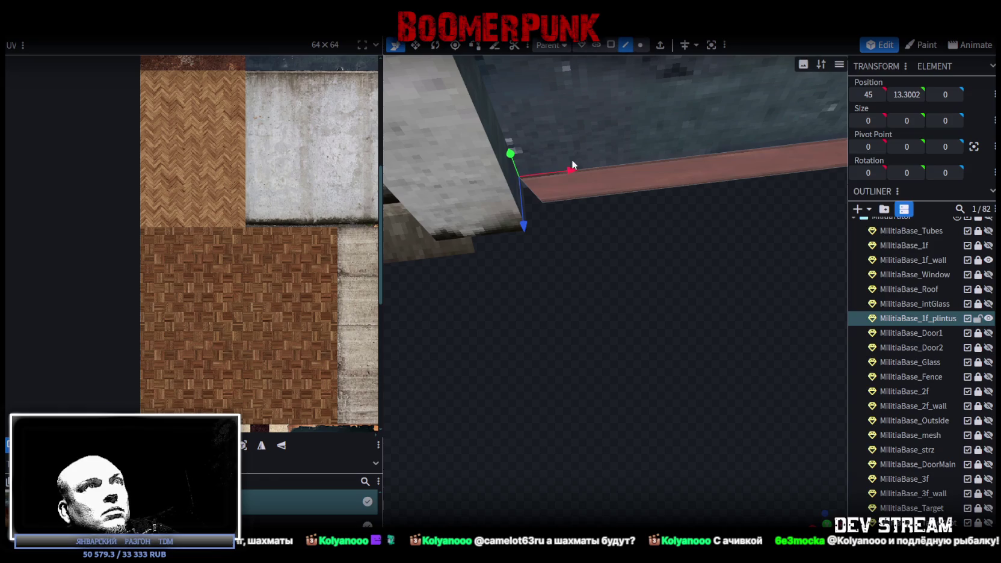
pyautogui.click(535, 196)
# Step: Extrude the baseboard's short end 0.5 units along Z+
pyautogui.click(680, 46)
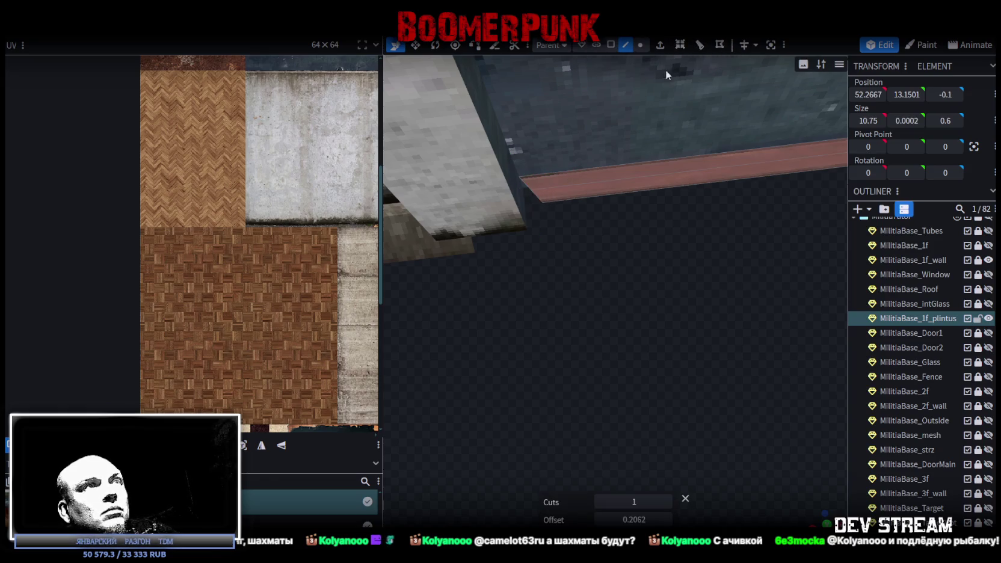
pyautogui.hotkey('ctrl', 'z')
pyautogui.click(659, 46)
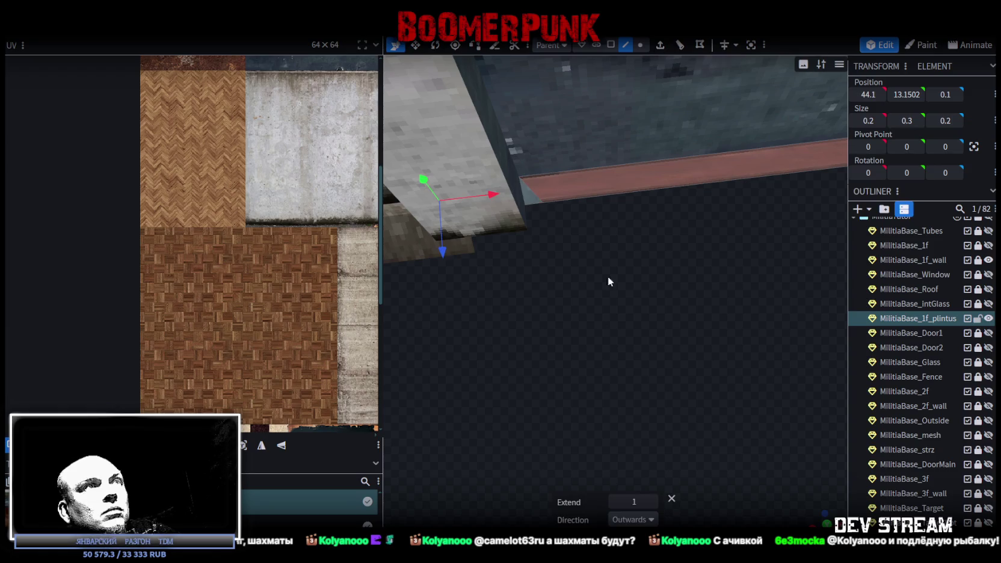
pyautogui.click(651, 521)
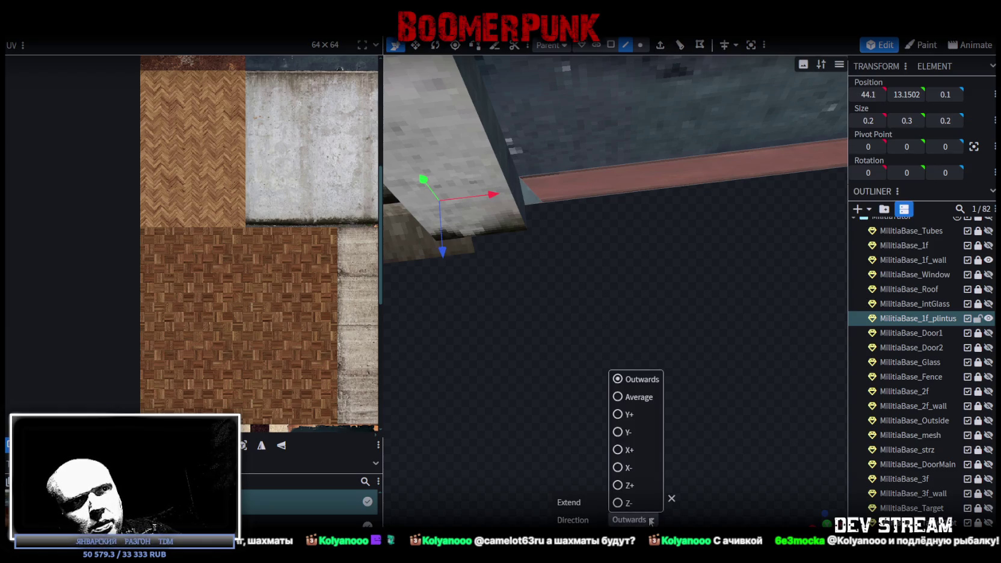
pyautogui.click(616, 485)
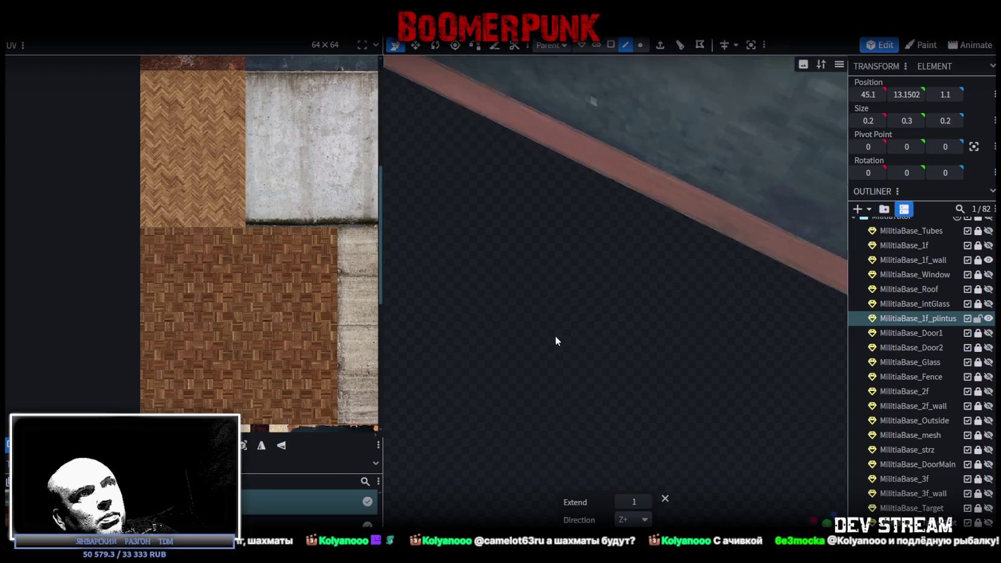
pyautogui.moveTo(555, 336); pyautogui.dragTo(626, 426)
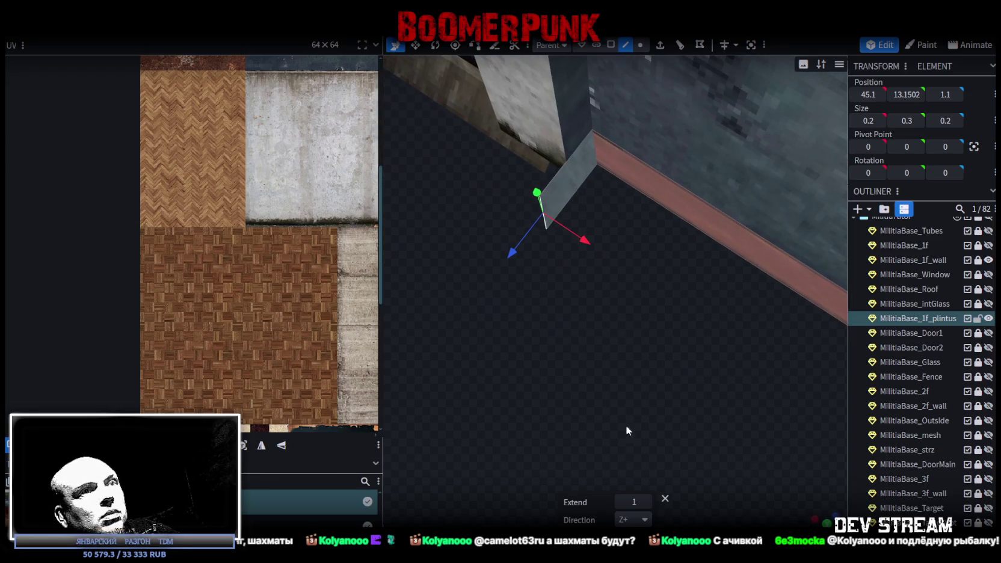
pyautogui.click(620, 502)
pyautogui.moveTo(625, 389); pyautogui.dragTo(661, 390)
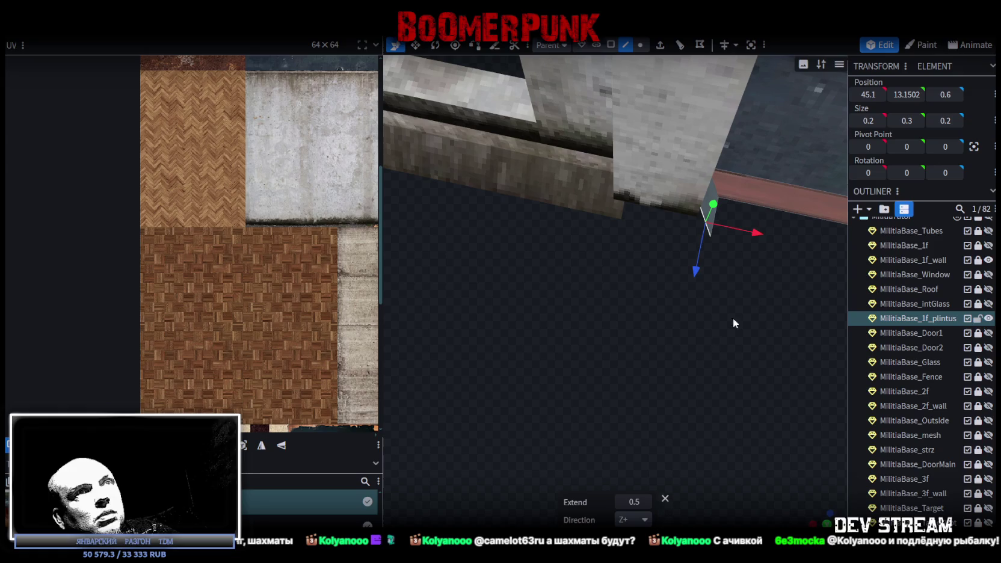
# Step: Extrude the baseboard end again along X-, then move its corner vertex left along X
pyautogui.click(661, 47)
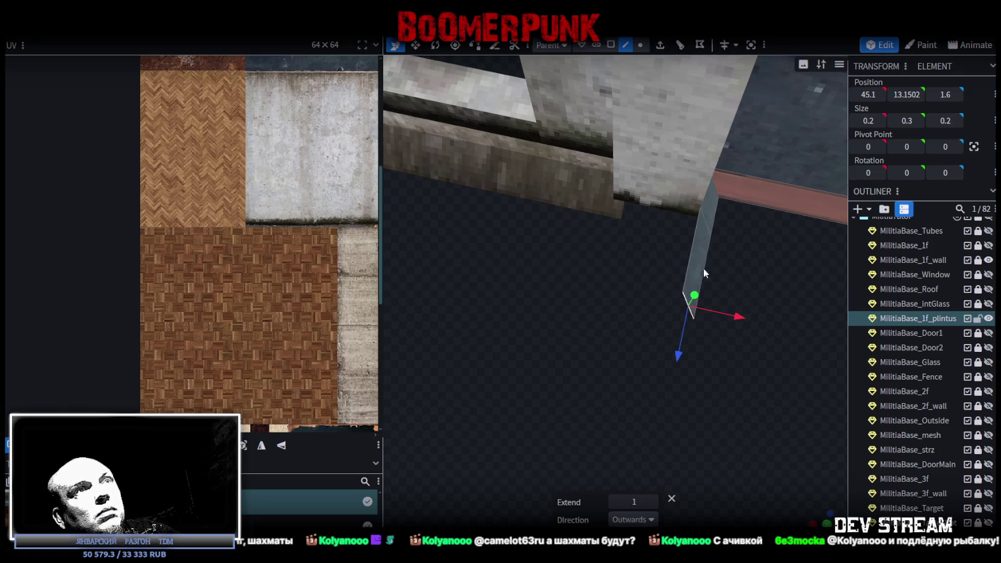
pyautogui.click(651, 518)
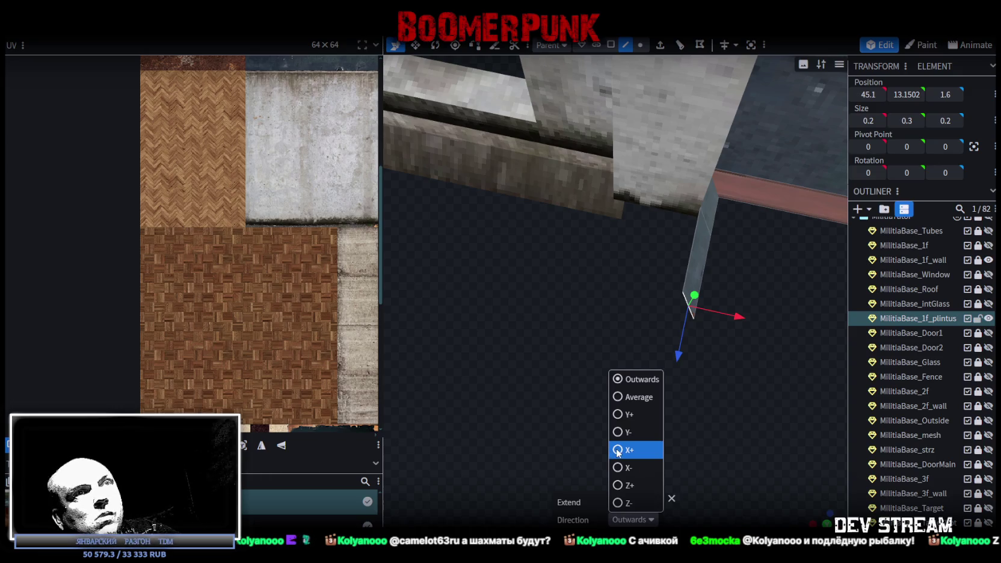
pyautogui.click(622, 463)
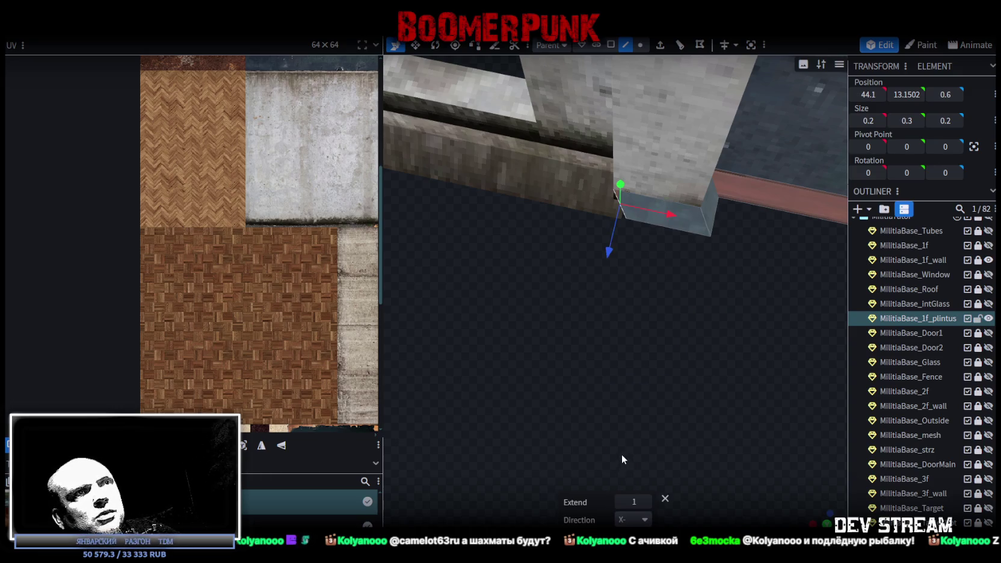
pyautogui.moveTo(625, 442)
pyautogui.mouseDown()
pyautogui.moveTo(647, 385)
pyautogui.moveTo(663, 379)
pyautogui.mouseUp()
pyautogui.click(640, 45)
pyautogui.click(721, 243)
pyautogui.moveTo(765, 242); pyautogui.dragTo(743, 235)
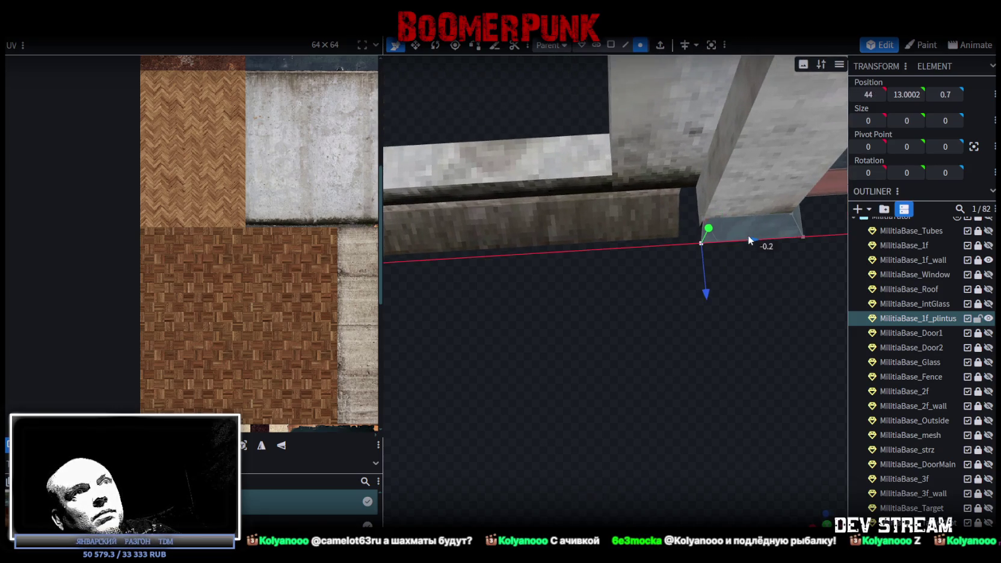
pyautogui.moveTo(753, 295); pyautogui.dragTo(690, 310, button='right')
# Step: Select the corner edge where the new baseboard piece meets the pillar
pyautogui.click(627, 45)
pyautogui.click(635, 268)
pyautogui.click(630, 275)
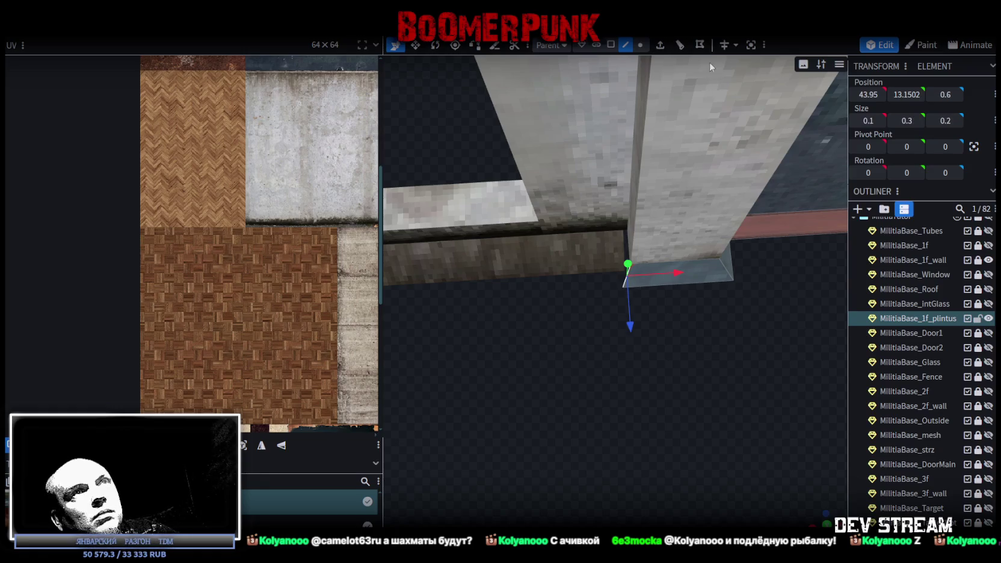
pyautogui.click(640, 45)
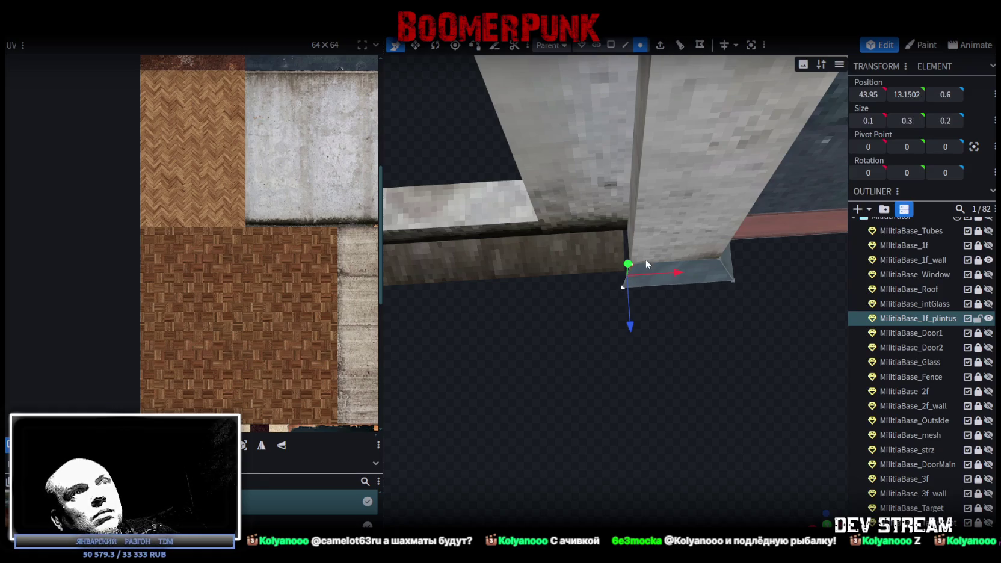
pyautogui.click(621, 288)
pyautogui.click(632, 261)
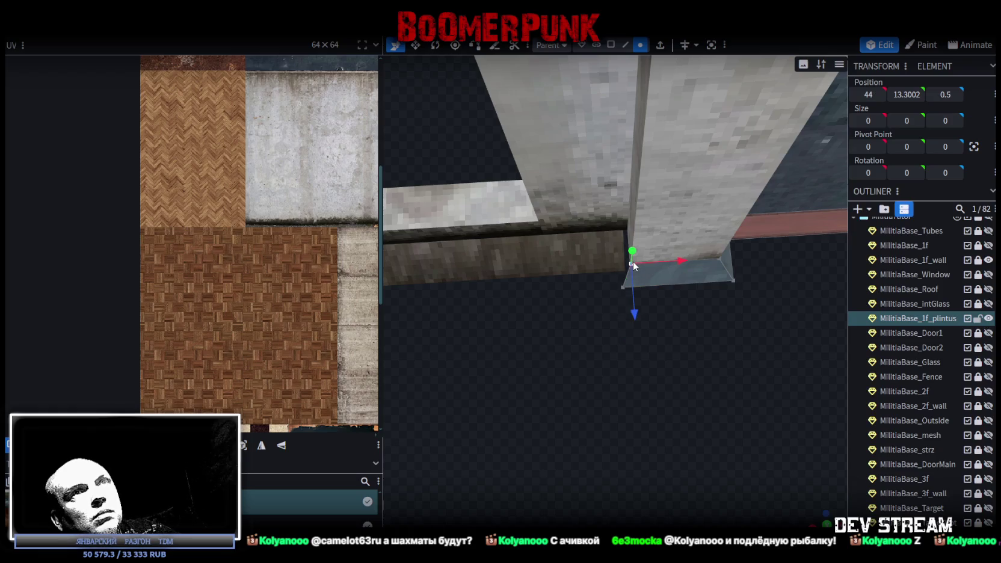
pyautogui.click(623, 288)
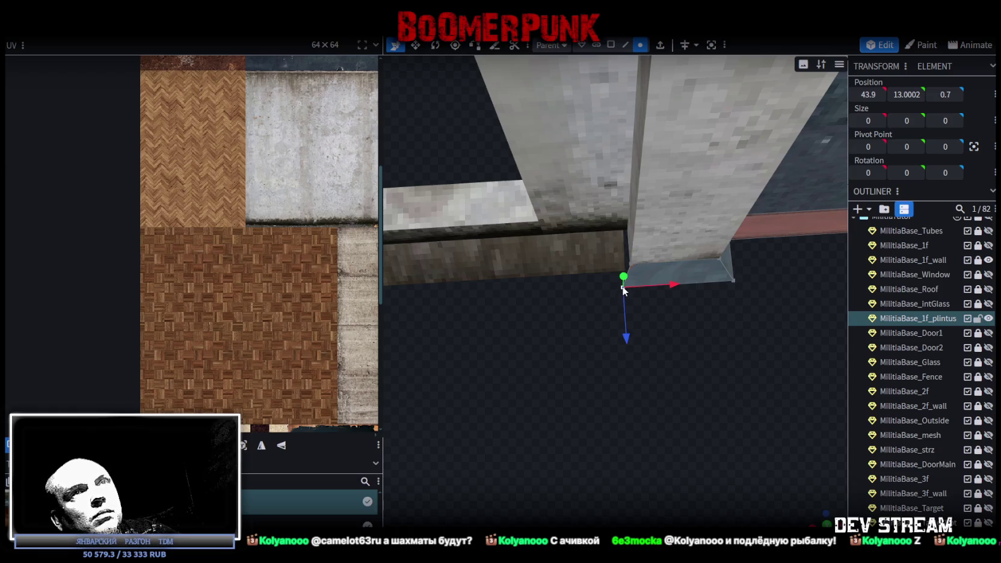
pyautogui.click(626, 45)
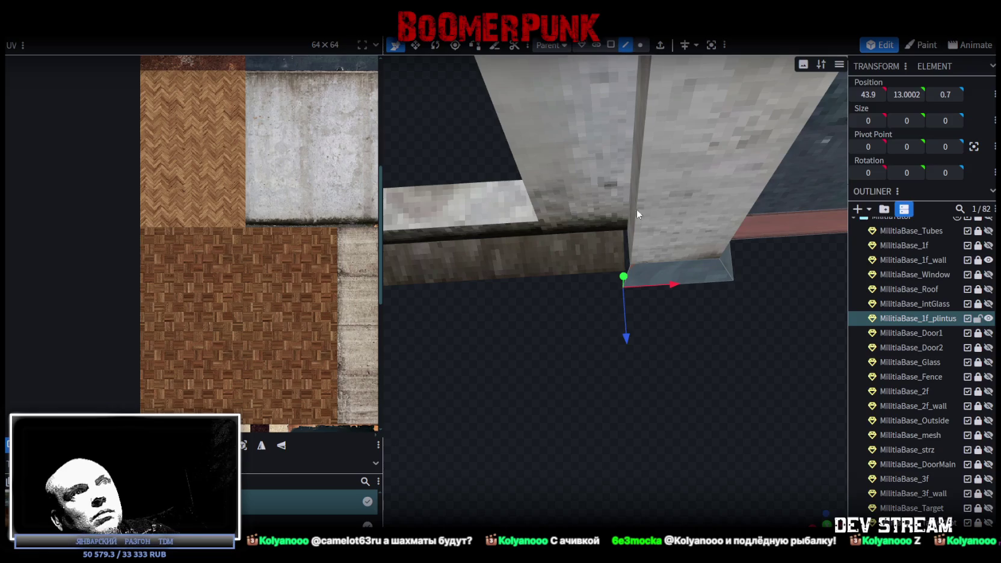
pyautogui.click(629, 268)
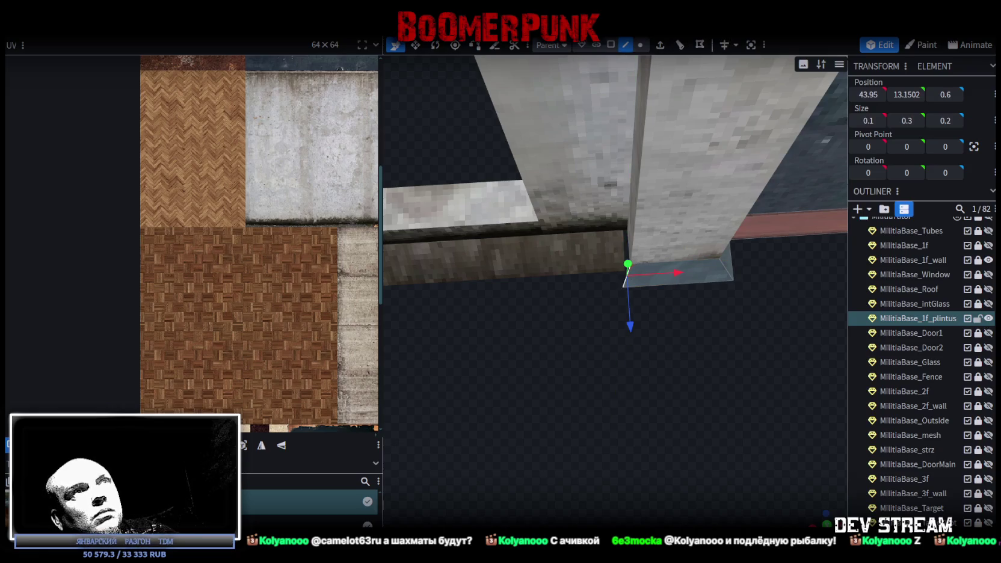
# Step: Extrude the pillar-corner edge 0.5 units along Z-
pyautogui.click(660, 45)
pyautogui.click(649, 520)
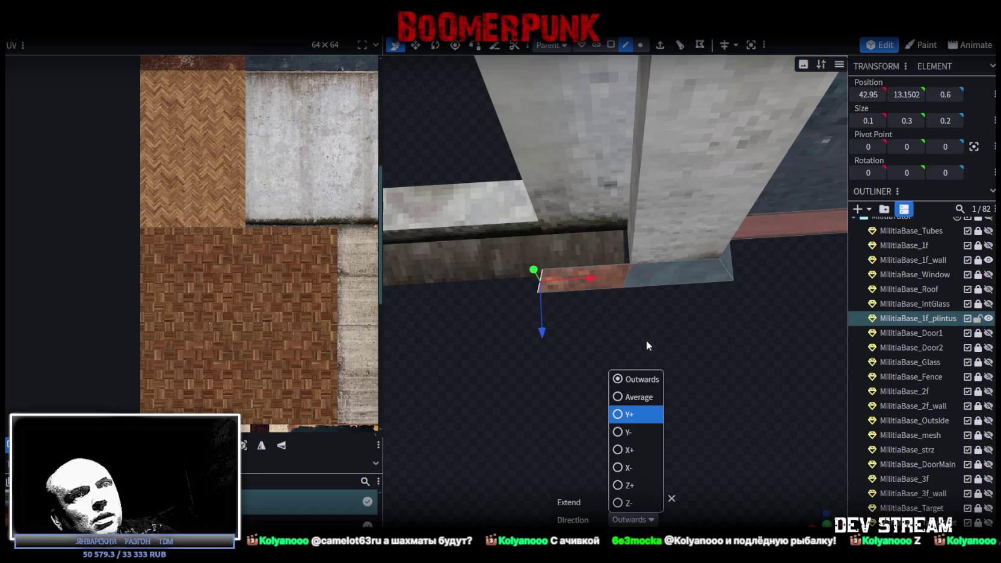
pyautogui.click(634, 504)
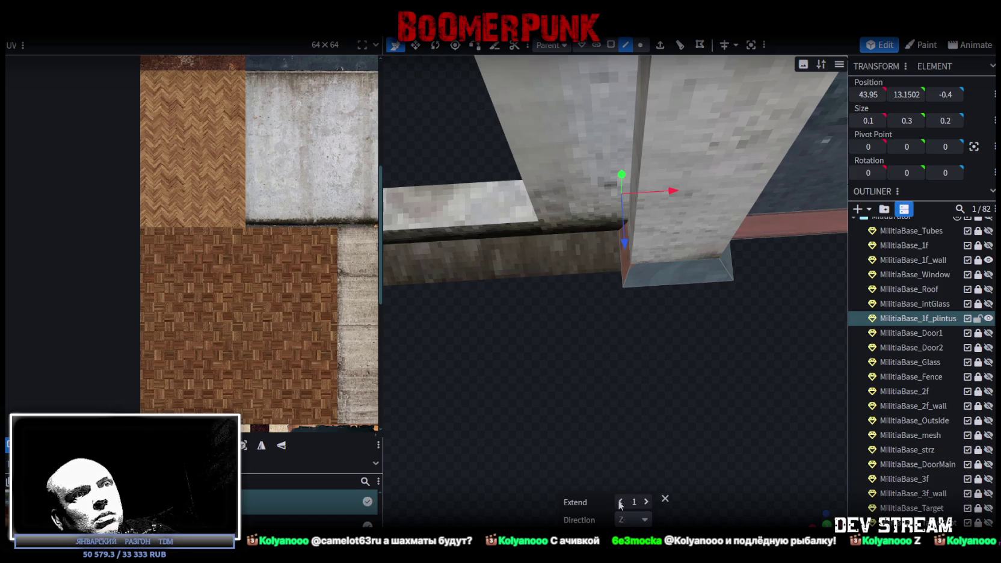
pyautogui.click(618, 501)
pyautogui.moveTo(656, 405); pyautogui.dragTo(683, 374)
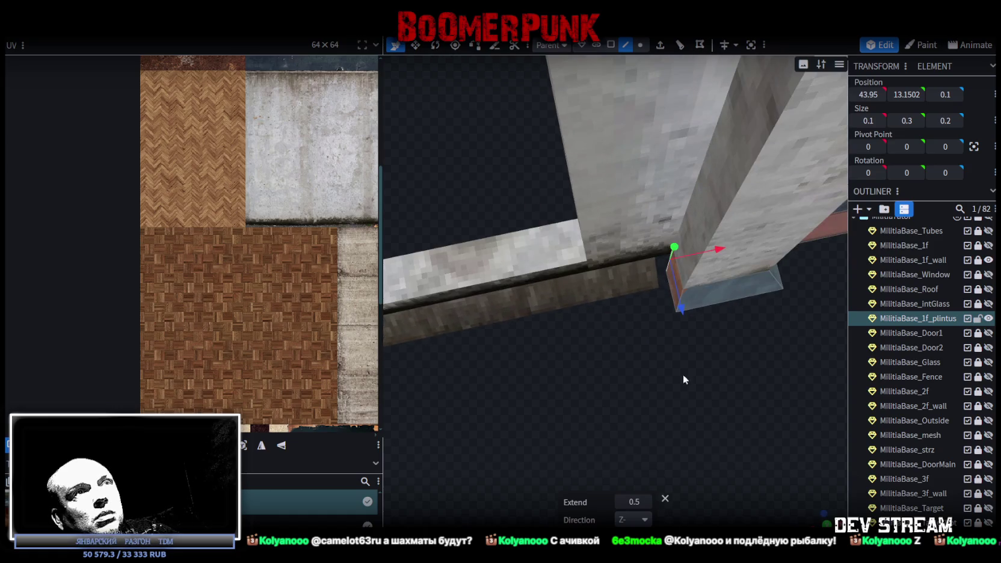
# Step: Extrude the corner piece along X- down the wall, settling on a length of 7.75
pyautogui.click(660, 45)
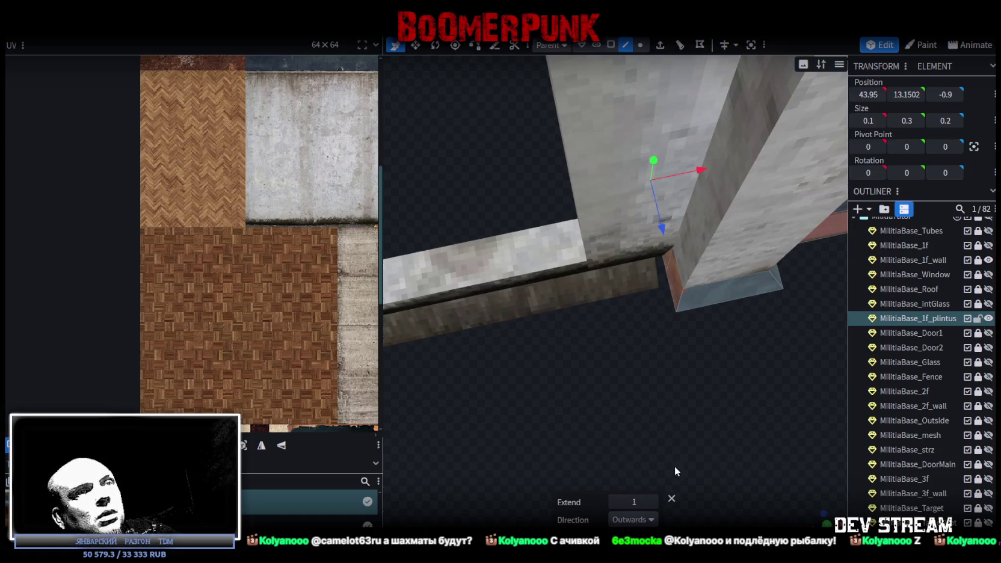
pyautogui.click(650, 520)
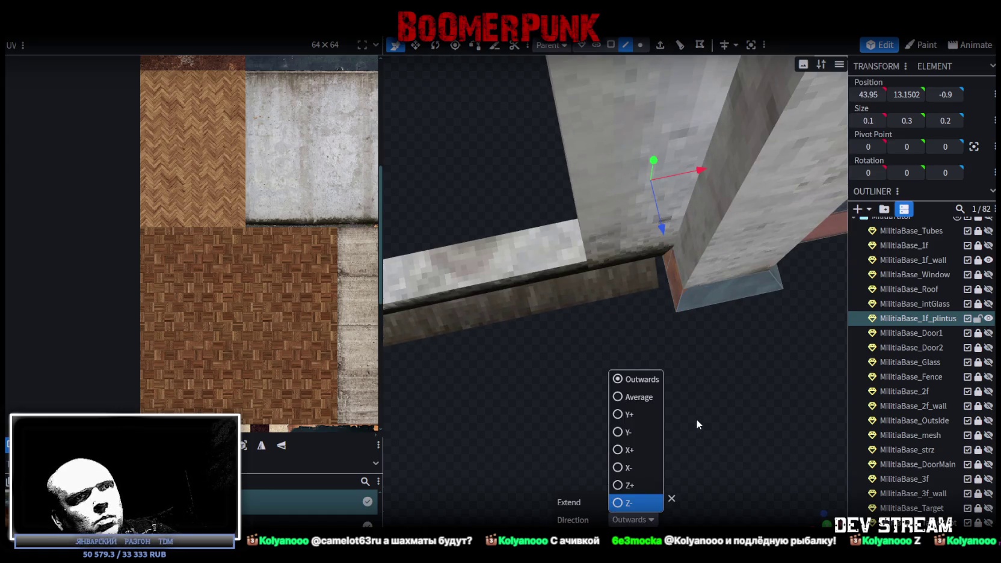
pyautogui.click(626, 467)
pyautogui.moveTo(589, 442); pyautogui.dragTo(645, 406)
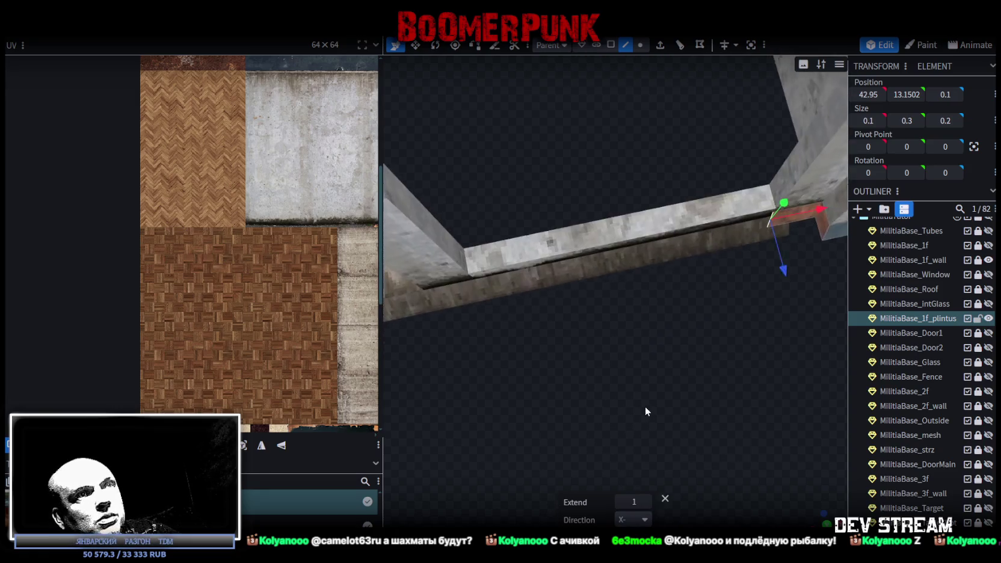
pyautogui.click(646, 501)
pyautogui.click(647, 502)
pyautogui.click(647, 501)
pyautogui.click(647, 502)
pyautogui.click(647, 501)
pyautogui.click(646, 502)
pyautogui.click(646, 502)
pyautogui.moveTo(621, 376)
pyautogui.mouseDown()
pyautogui.moveTo(687, 355)
pyautogui.moveTo(666, 328)
pyautogui.moveTo(712, 312)
pyautogui.moveTo(702, 327)
pyautogui.moveTo(646, 295)
pyautogui.moveTo(619, 305)
pyautogui.moveTo(735, 334)
pyautogui.moveTo(697, 328)
pyautogui.moveTo(636, 346)
pyautogui.moveTo(666, 339)
pyautogui.moveTo(759, 400)
pyautogui.moveTo(735, 383)
pyautogui.mouseUp()
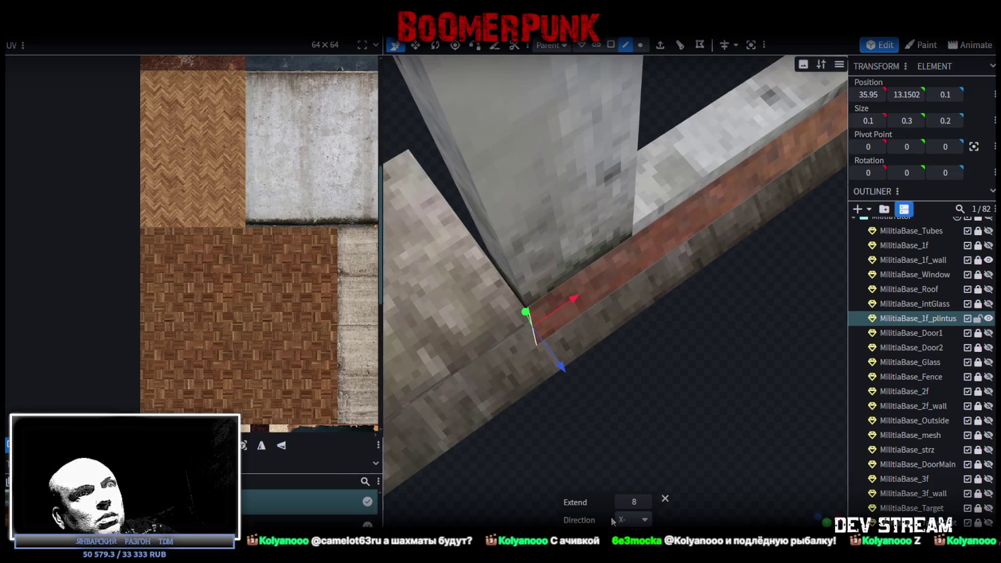
pyautogui.moveTo(619, 503); pyautogui.dragTo(615, 502)
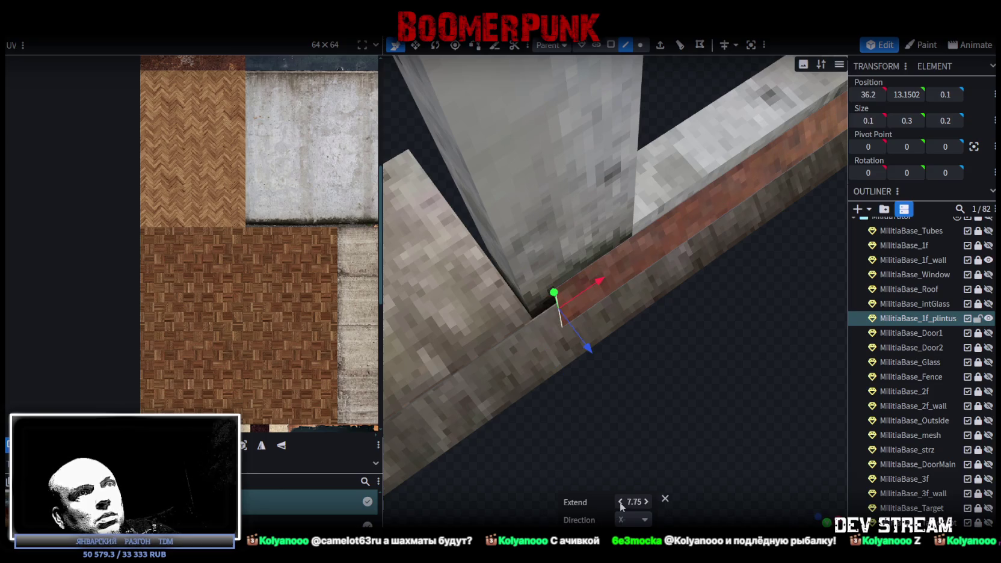
# Step: Extrude the end 1 more unit, Merge All its vertices, and slide the point to X 36
pyautogui.click(660, 46)
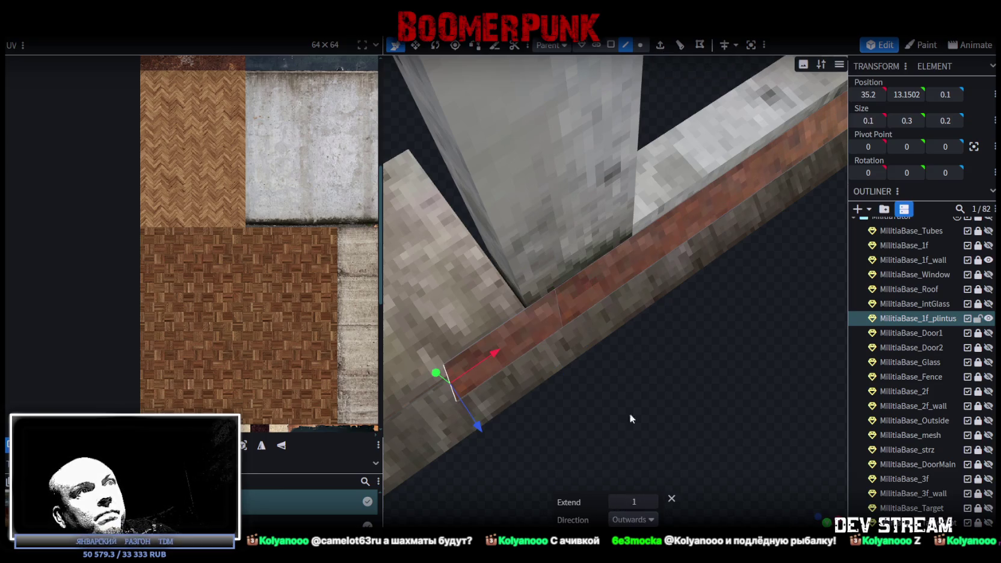
pyautogui.click(641, 45)
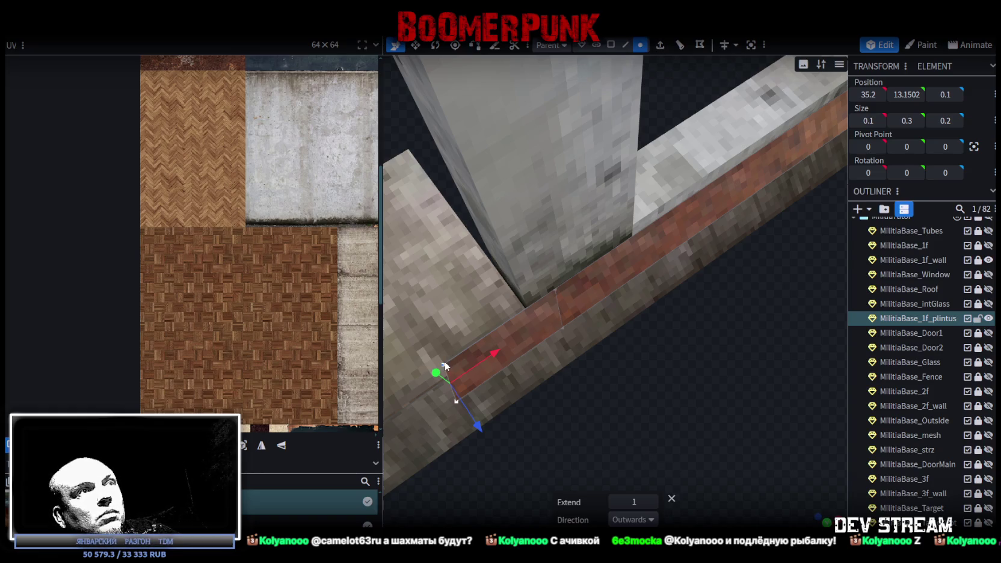
pyautogui.moveTo(468, 360)
pyautogui.mouseDown()
pyautogui.moveTo(657, 369)
pyautogui.moveTo(731, 308)
pyautogui.moveTo(676, 350)
pyautogui.moveTo(670, 321)
pyautogui.moveTo(649, 302)
pyautogui.mouseUp()
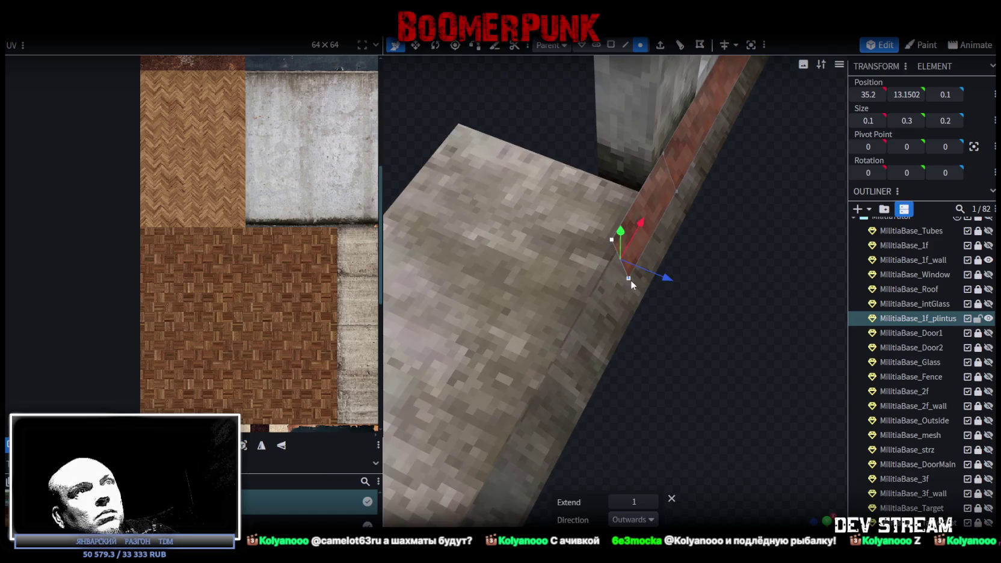
pyautogui.rightClick(611, 230)
pyautogui.moveTo(657, 291)
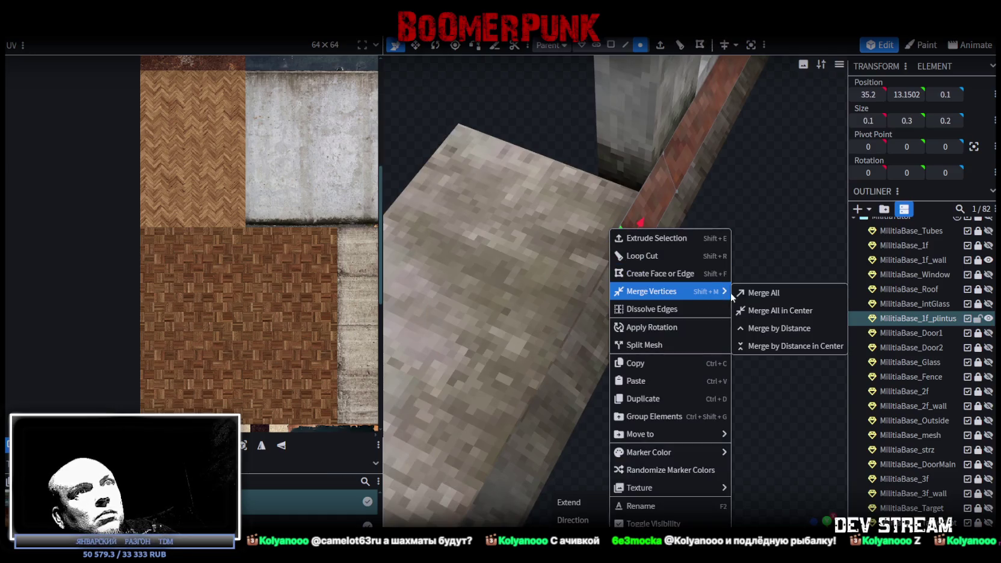
pyautogui.click(750, 291)
pyautogui.moveTo(678, 296)
pyautogui.mouseDown()
pyautogui.moveTo(665, 194)
pyautogui.moveTo(676, 167)
pyautogui.moveTo(717, 296)
pyautogui.moveTo(642, 309)
pyautogui.mouseUp()
pyautogui.moveTo(608, 266)
pyautogui.mouseDown()
pyautogui.moveTo(600, 270)
pyautogui.moveTo(616, 264)
pyautogui.moveTo(643, 297)
pyautogui.mouseUp()
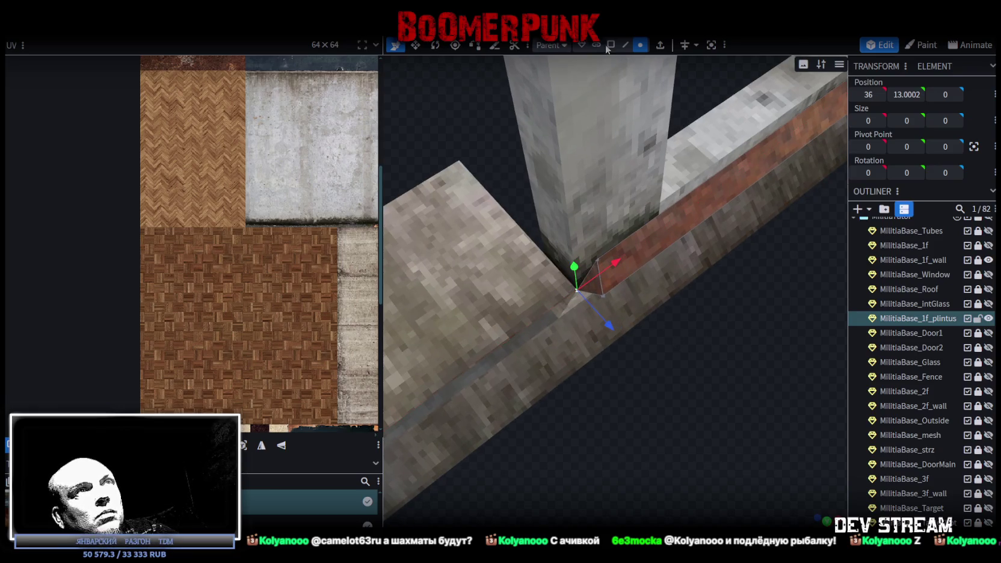
pyautogui.press('z')
pyautogui.press('z')
pyautogui.press('z')
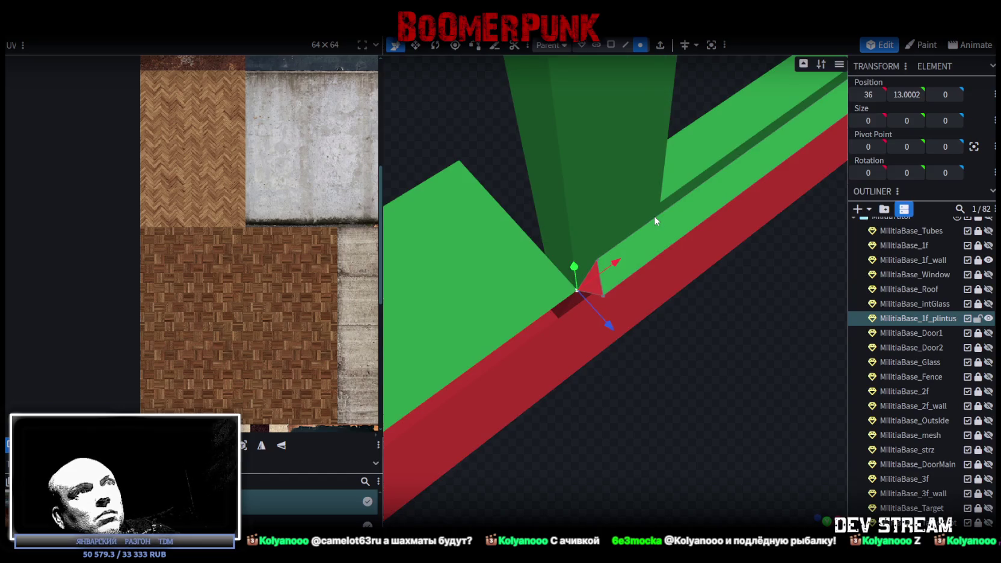
# Step: Select the small triangular corner face and zoom in on the wall base in flat shading
pyautogui.click(611, 44)
pyautogui.click(597, 288)
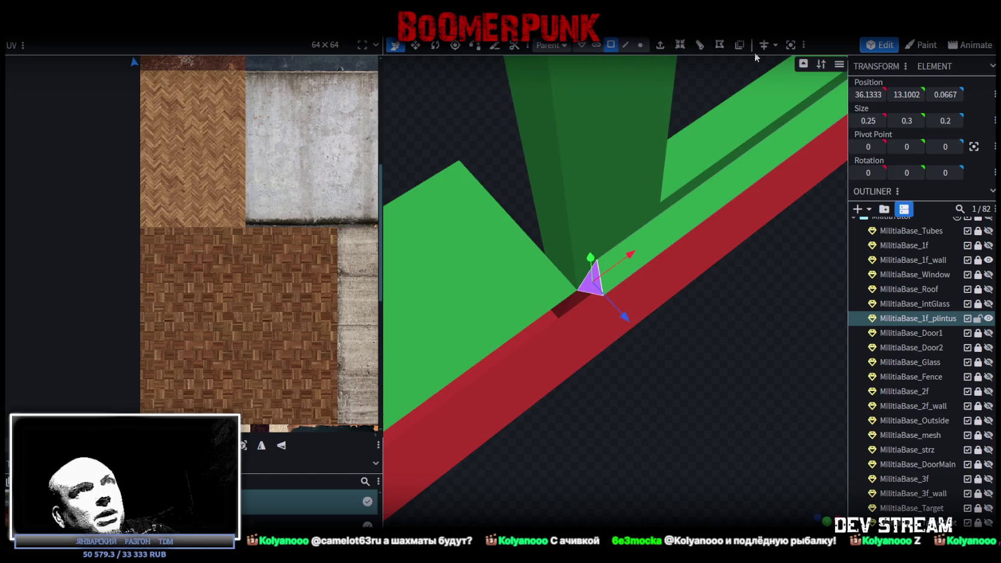
pyautogui.scroll(-3, 680, 397)
pyautogui.scroll(-2, 690, 403)
pyautogui.scroll(1, 688, 400)
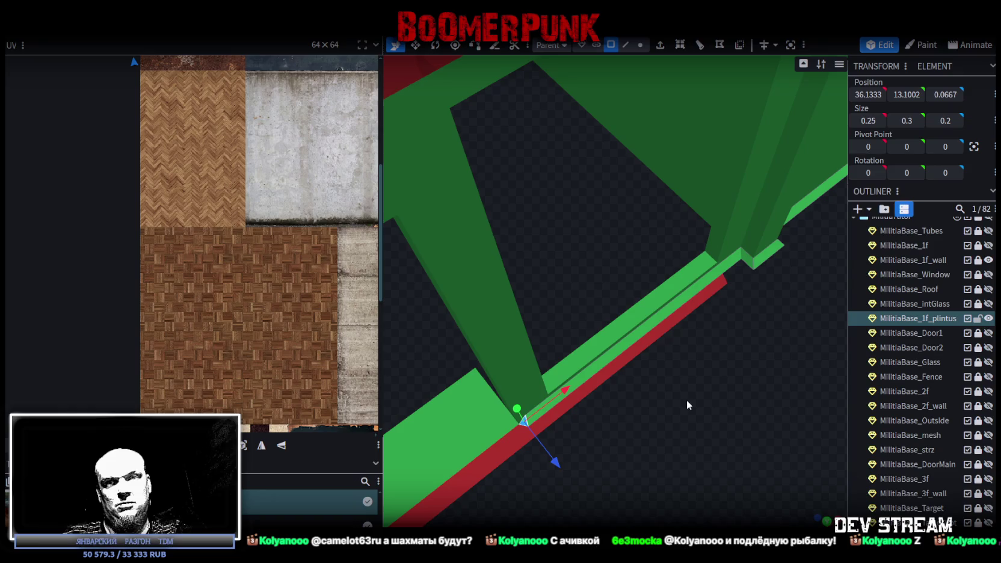
pyautogui.moveTo(723, 318)
pyautogui.mouseDown()
pyautogui.moveTo(670, 353)
pyautogui.moveTo(616, 330)
pyautogui.moveTo(691, 332)
pyautogui.moveTo(695, 341)
pyautogui.moveTo(666, 359)
pyautogui.moveTo(606, 347)
pyautogui.moveTo(585, 363)
pyautogui.moveTo(594, 364)
pyautogui.moveTo(563, 353)
pyautogui.moveTo(720, 348)
pyautogui.moveTo(637, 374)
pyautogui.moveTo(660, 362)
pyautogui.moveTo(579, 366)
pyautogui.moveTo(624, 320)
pyautogui.moveTo(622, 404)
pyautogui.moveTo(563, 375)
pyautogui.moveTo(527, 379)
pyautogui.moveTo(547, 379)
pyautogui.moveTo(570, 402)
pyautogui.moveTo(702, 429)
pyautogui.moveTo(626, 356)
pyautogui.moveTo(641, 370)
pyautogui.moveTo(657, 348)
pyautogui.moveTo(580, 330)
pyautogui.moveTo(582, 346)
pyautogui.moveTo(655, 357)
pyautogui.moveTo(530, 342)
pyautogui.moveTo(559, 340)
pyautogui.moveTo(469, 345)
pyautogui.moveTo(728, 327)
pyautogui.moveTo(561, 332)
pyautogui.moveTo(552, 341)
pyautogui.moveTo(619, 294)
pyautogui.moveTo(583, 338)
pyautogui.moveTo(630, 354)
pyautogui.moveTo(614, 342)
pyautogui.moveTo(537, 346)
pyautogui.moveTo(595, 292)
pyautogui.mouseUp()
pyautogui.scroll(5, 710, 430)
pyautogui.scroll(3, 551, 337)
pyautogui.scroll(3, 624, 314)
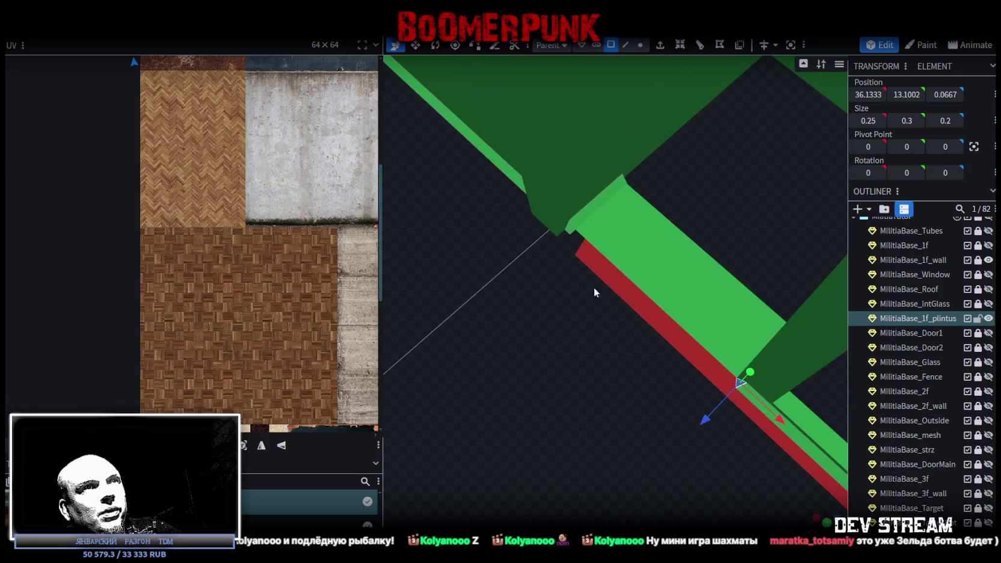
# Step: Loop-cut the baseboard end and set the cut edge's Z position to -1
pyautogui.click(626, 44)
pyautogui.click(622, 180)
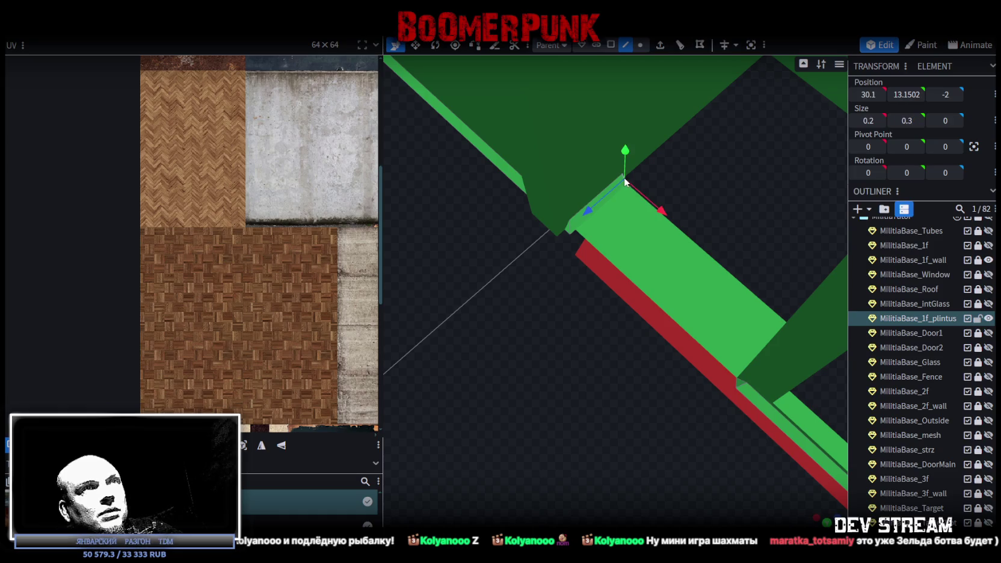
pyautogui.moveTo(637, 188)
pyautogui.mouseDown()
pyautogui.moveTo(683, 202)
pyautogui.moveTo(584, 202)
pyautogui.moveTo(610, 176)
pyautogui.mouseUp()
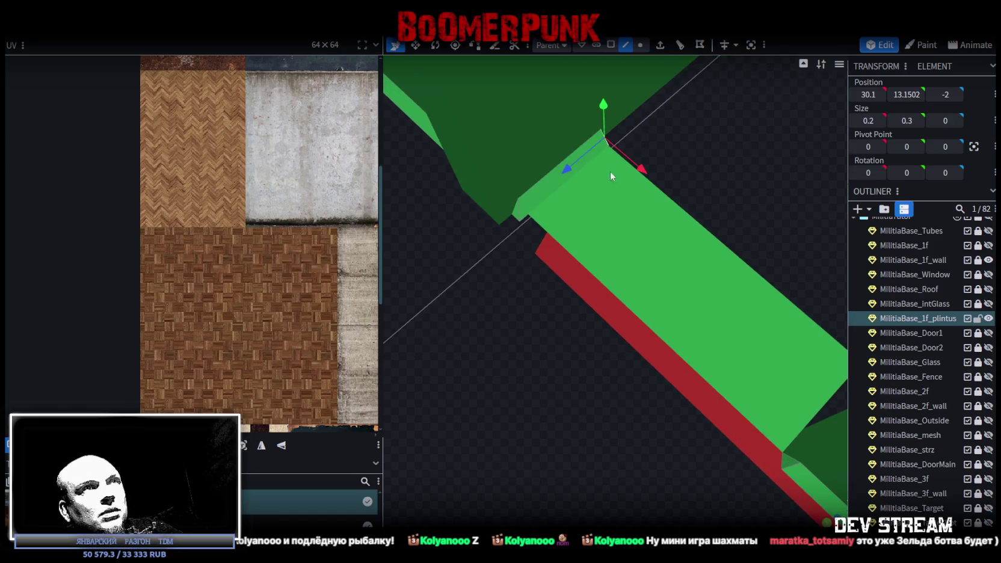
pyautogui.click(585, 143)
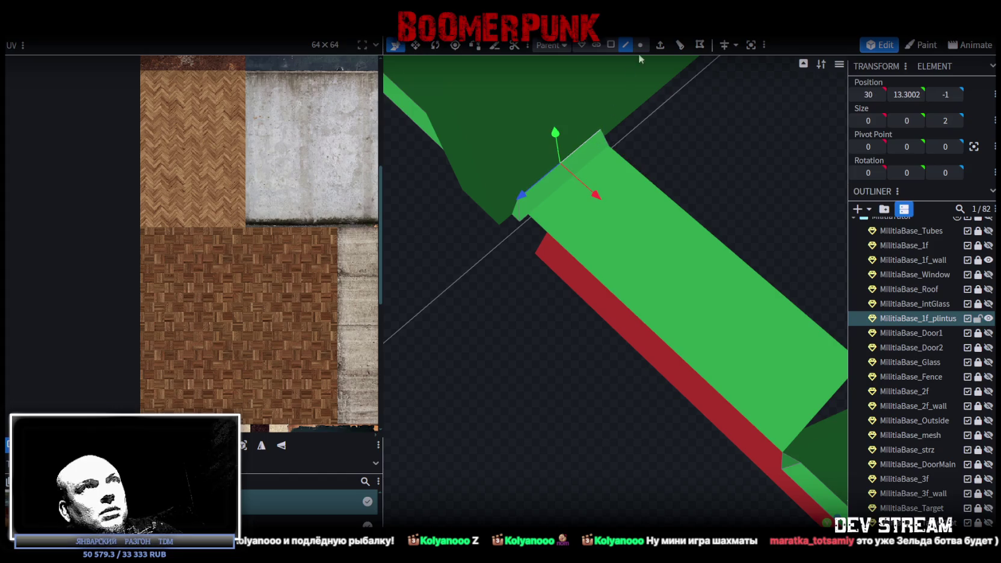
pyautogui.click(679, 44)
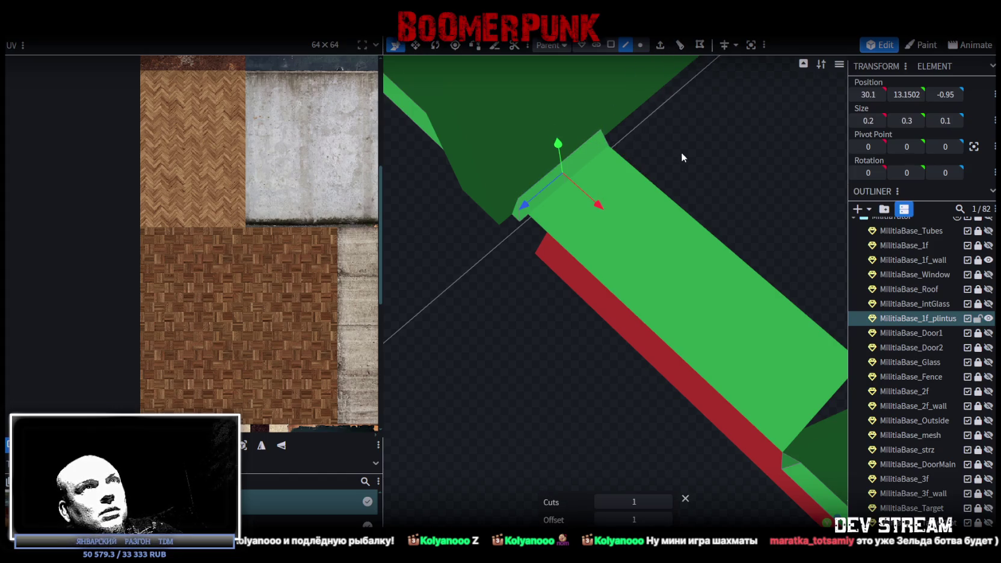
pyautogui.moveTo(530, 210); pyautogui.dragTo(536, 212)
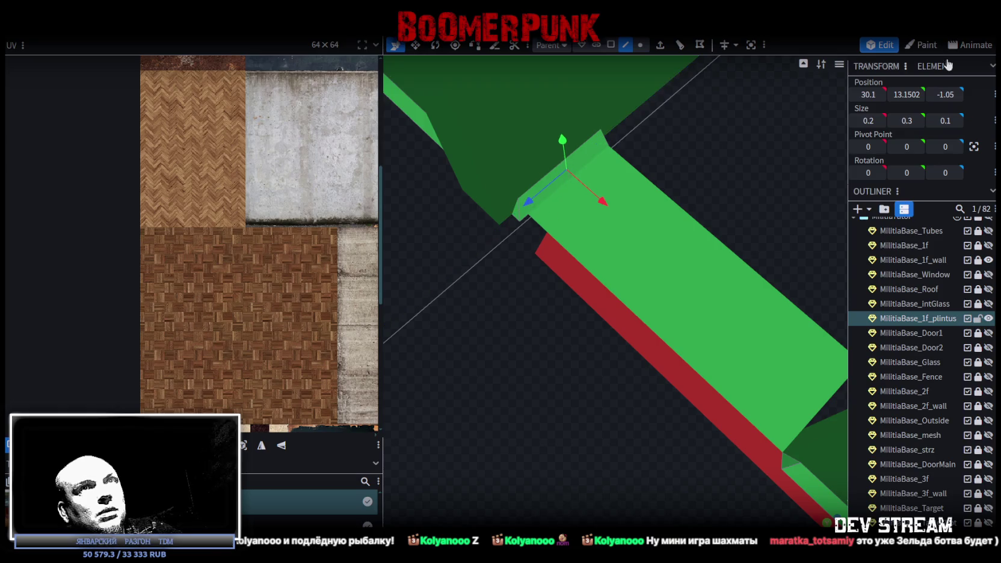
pyautogui.write('-1')
pyautogui.press('Return')
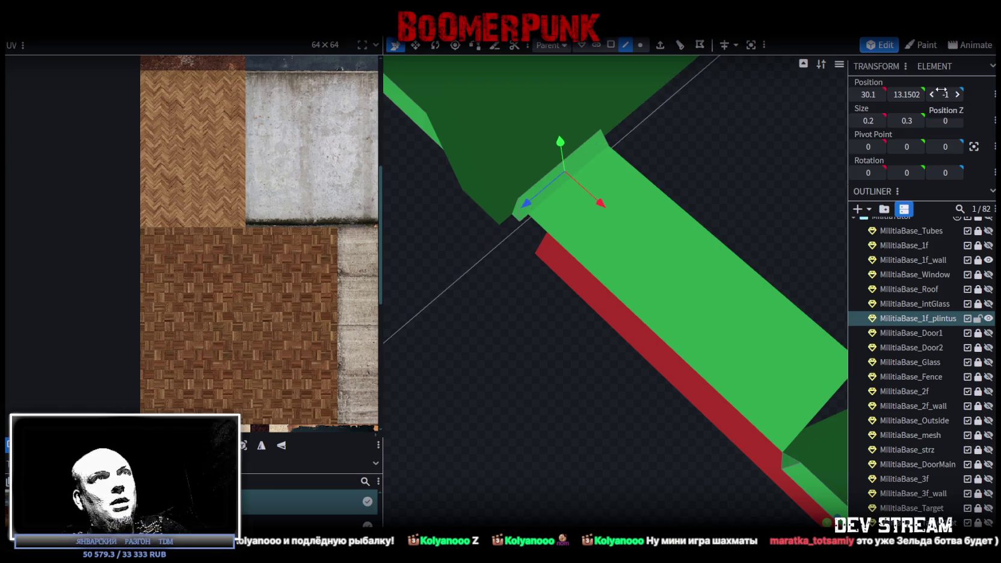
pyautogui.moveTo(722, 138); pyautogui.dragTo(625, 164)
# Step: Merge the two end corner vertices and place the point at X 30, Z -1.2
pyautogui.click(640, 45)
pyautogui.click(579, 211)
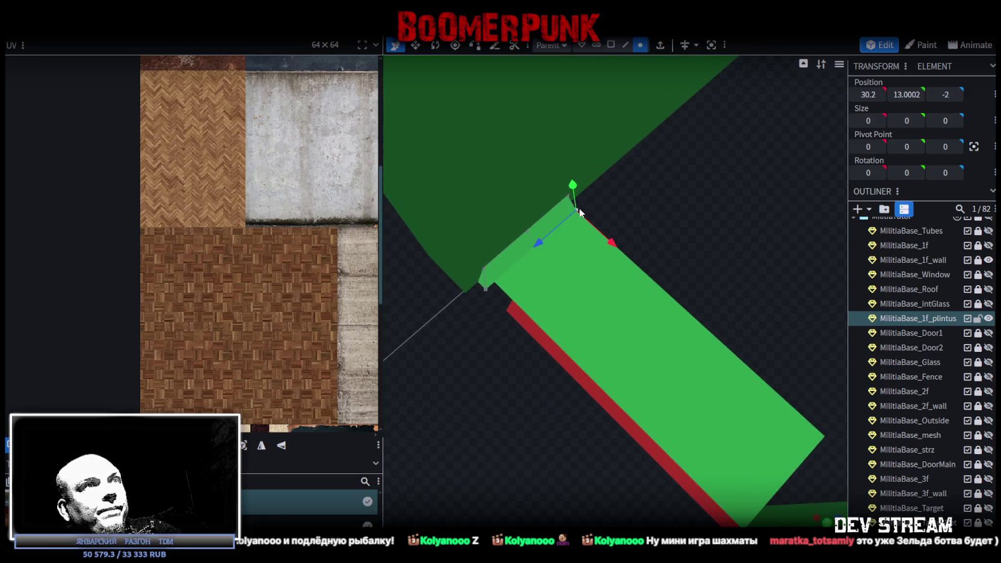
pyautogui.keyDown('shift'); pyautogui.click(568, 199); pyautogui.keyUp('shift')
pyautogui.rightClick(568, 202)
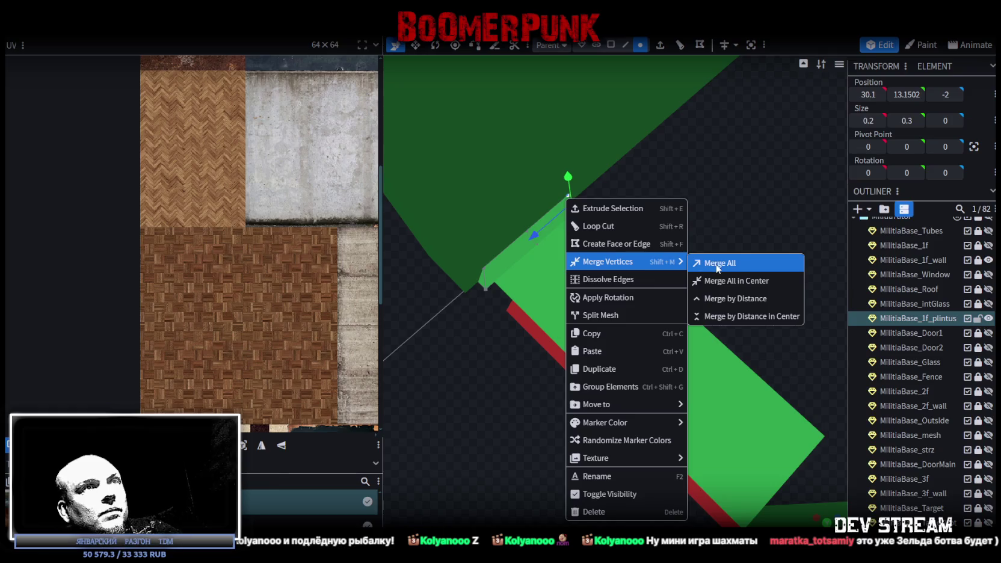
pyautogui.click(698, 260)
pyautogui.moveTo(615, 243); pyautogui.dragTo(606, 234)
pyautogui.moveTo(531, 226); pyautogui.dragTo(520, 246)
pyautogui.moveTo(503, 266); pyautogui.dragTo(502, 268)
# Step: In face mode, orbit around the notch and select the baseboard's long front edge
pyautogui.click(610, 45)
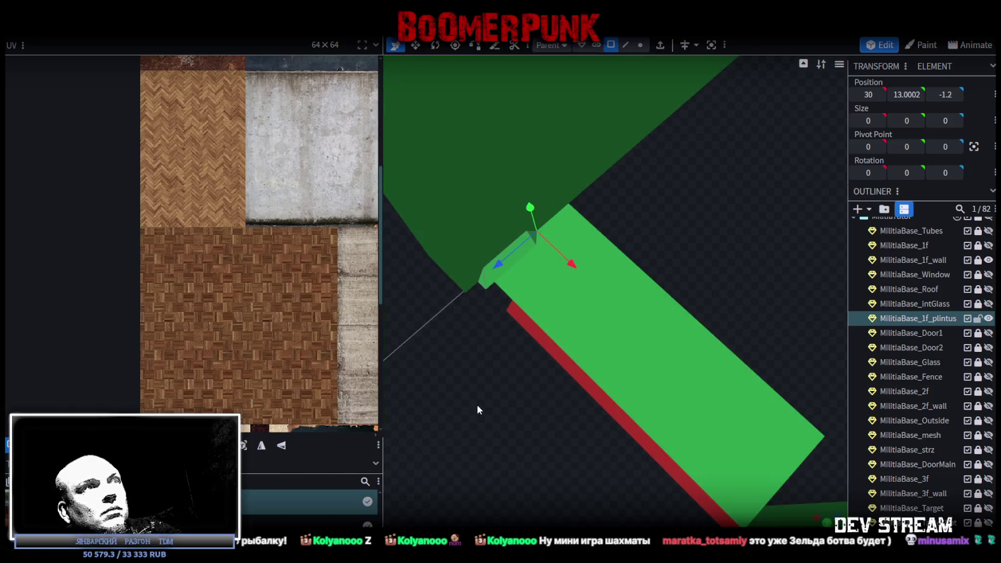
pyautogui.moveTo(477, 407); pyautogui.dragTo(572, 175)
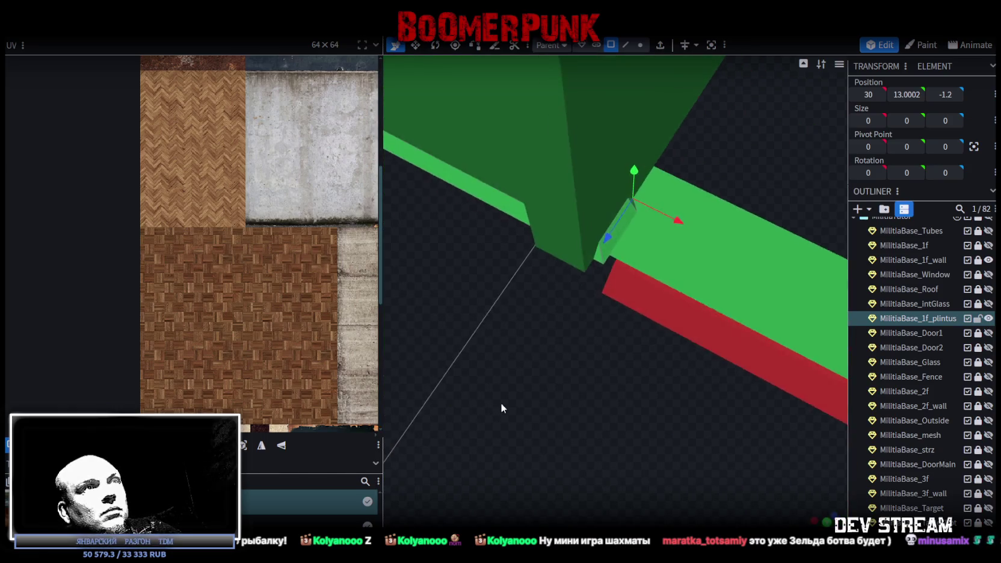
pyautogui.moveTo(484, 390); pyautogui.dragTo(647, 84)
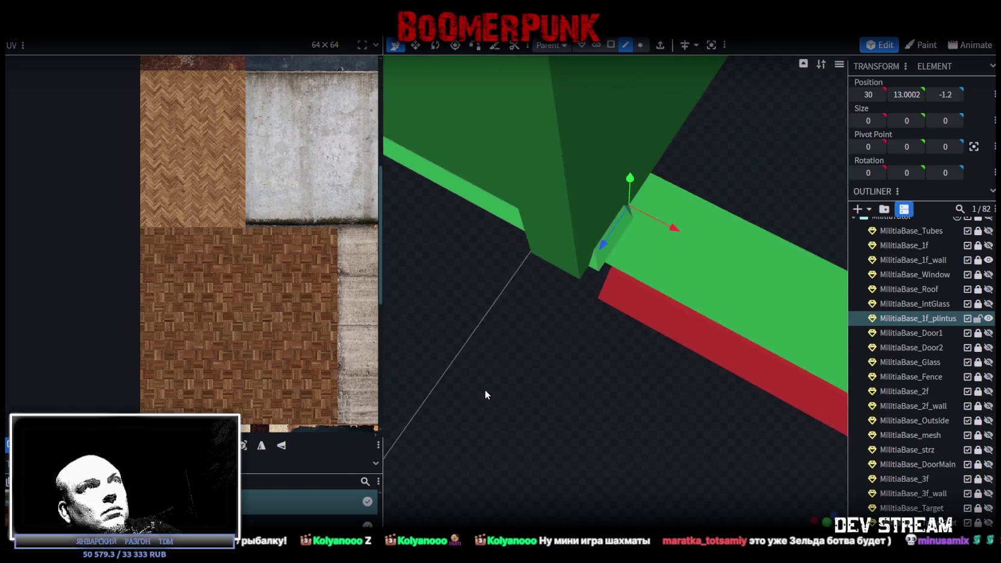
pyautogui.click(646, 236)
# Step: Loop-cut the baseboard at offset 11.225 and set the cut edge's X position to 29
pyautogui.moveTo(667, 301); pyautogui.dragTo(718, 67)
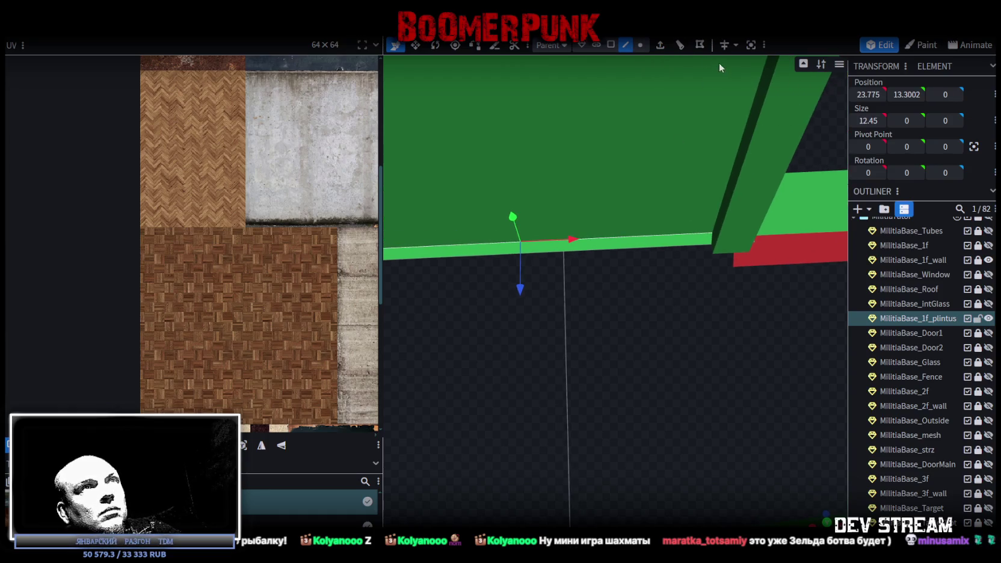
pyautogui.click(681, 47)
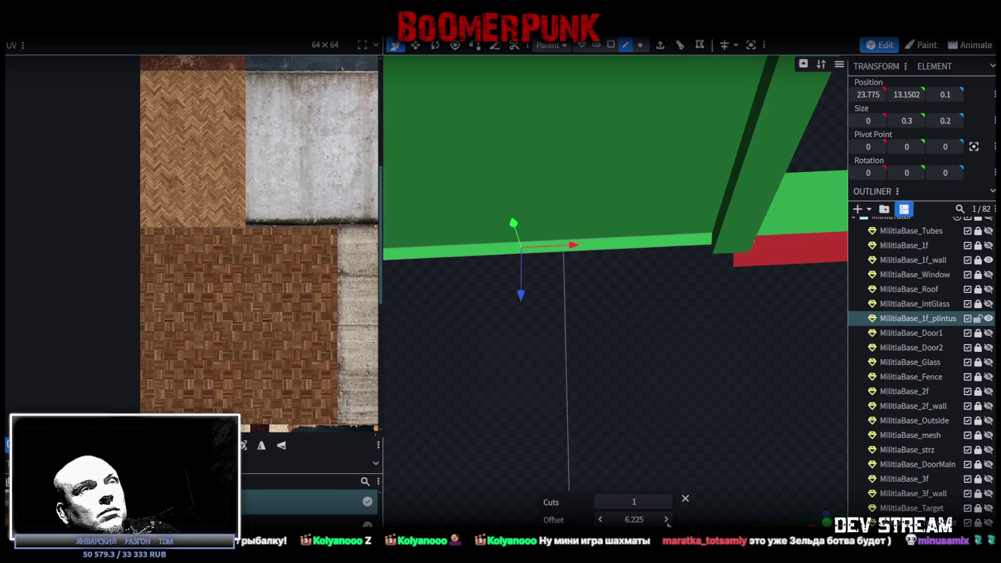
pyautogui.click(665, 519)
pyautogui.click(666, 520)
pyautogui.click(666, 520)
pyautogui.click(666, 519)
pyautogui.click(666, 519)
pyautogui.moveTo(680, 475)
pyautogui.mouseDown()
pyautogui.moveTo(714, 407)
pyautogui.moveTo(678, 427)
pyautogui.moveTo(704, 385)
pyautogui.mouseUp()
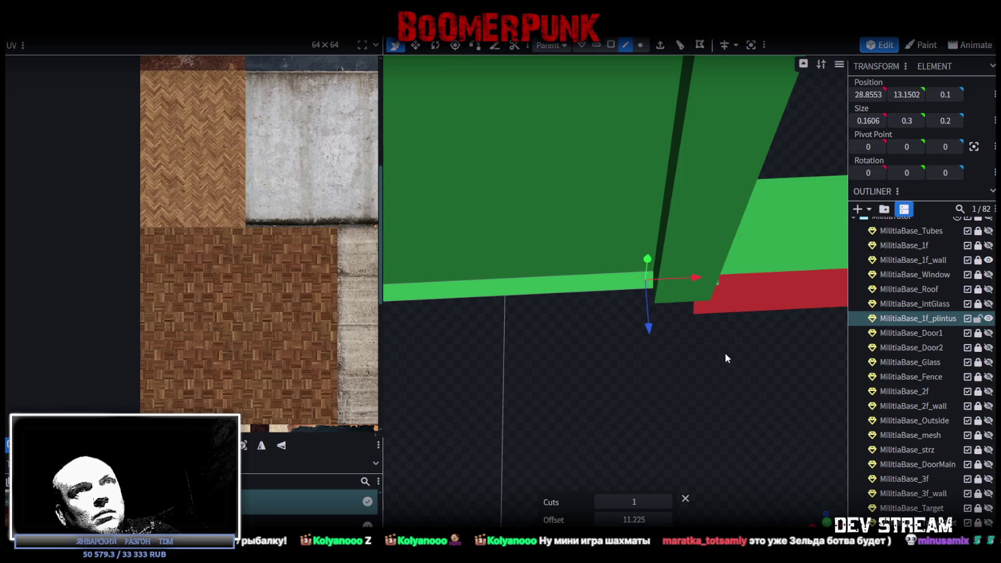
pyautogui.click(697, 281)
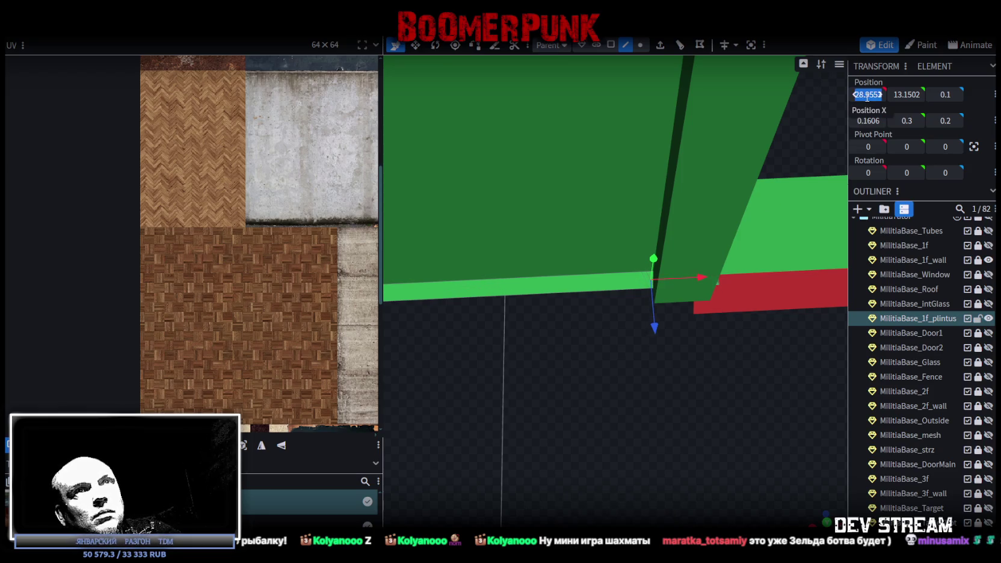
pyautogui.write('29')
pyautogui.press('Return')
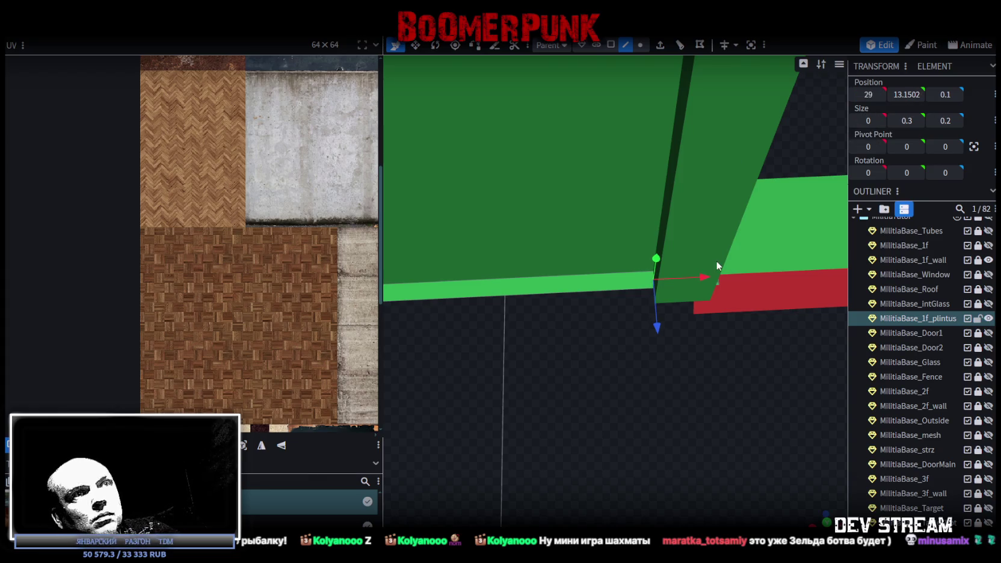
# Step: Add a second loop cut beside the pillar with offset 1.2
pyautogui.moveTo(640, 78)
pyautogui.mouseDown()
pyautogui.moveTo(696, 281)
pyautogui.moveTo(729, 262)
pyautogui.moveTo(745, 358)
pyautogui.mouseUp()
pyautogui.click(626, 45)
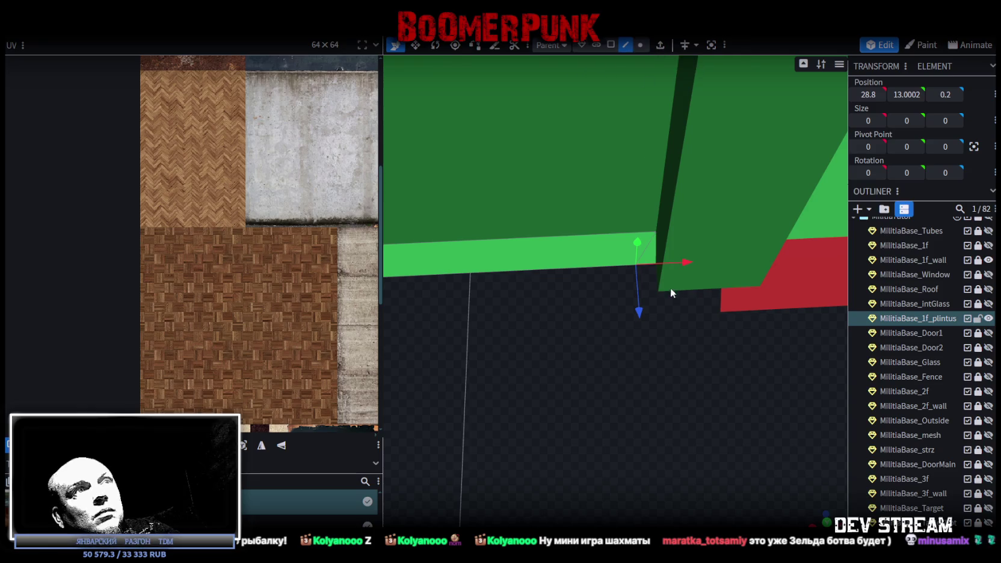
pyautogui.click(649, 247)
pyautogui.click(655, 266)
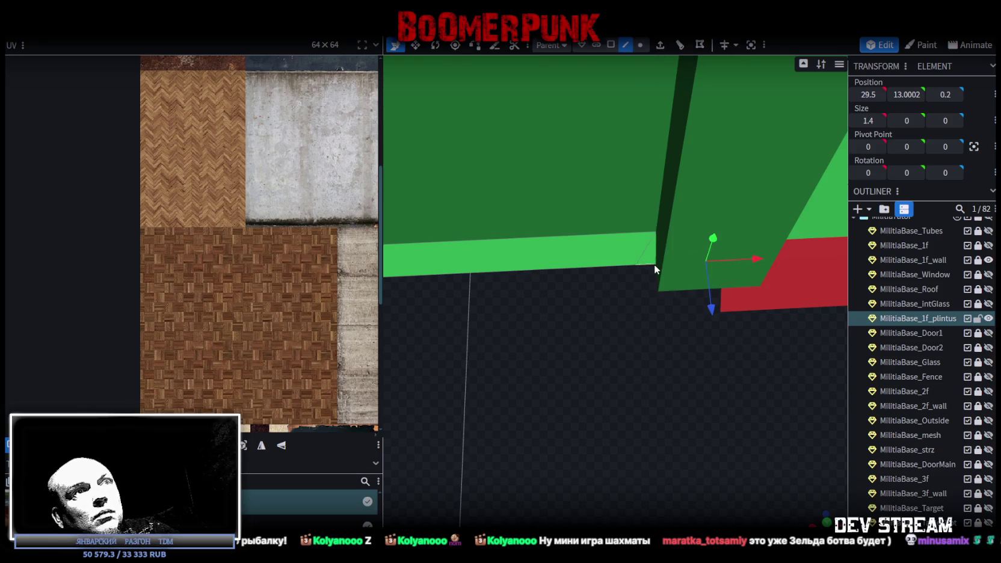
pyautogui.click(680, 46)
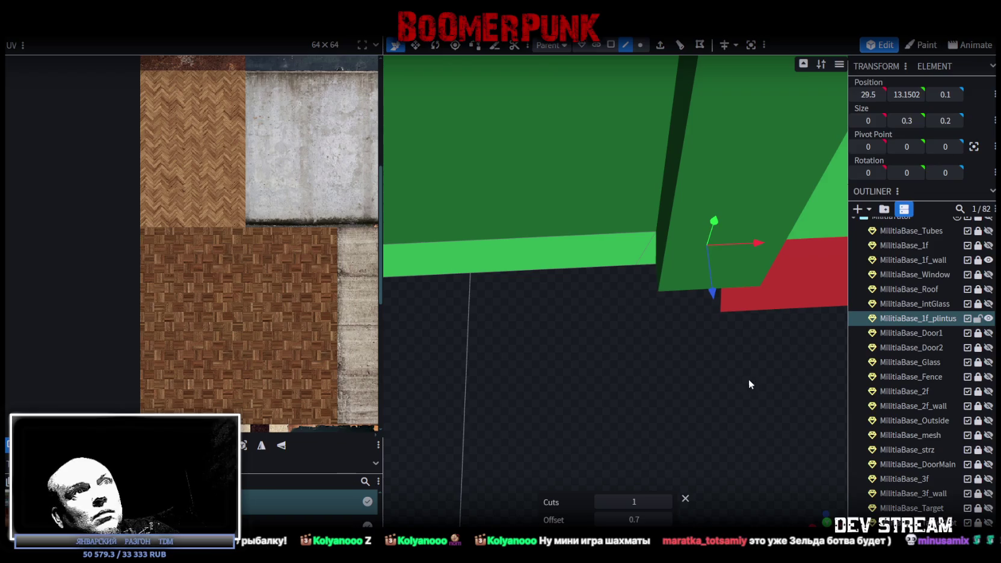
pyautogui.moveTo(748, 380); pyautogui.dragTo(741, 385)
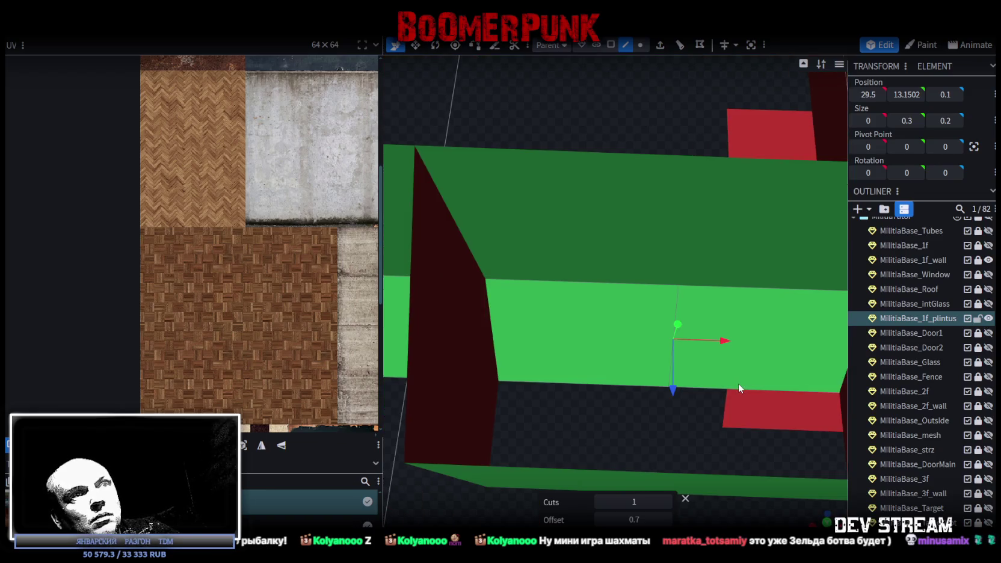
pyautogui.click(603, 523)
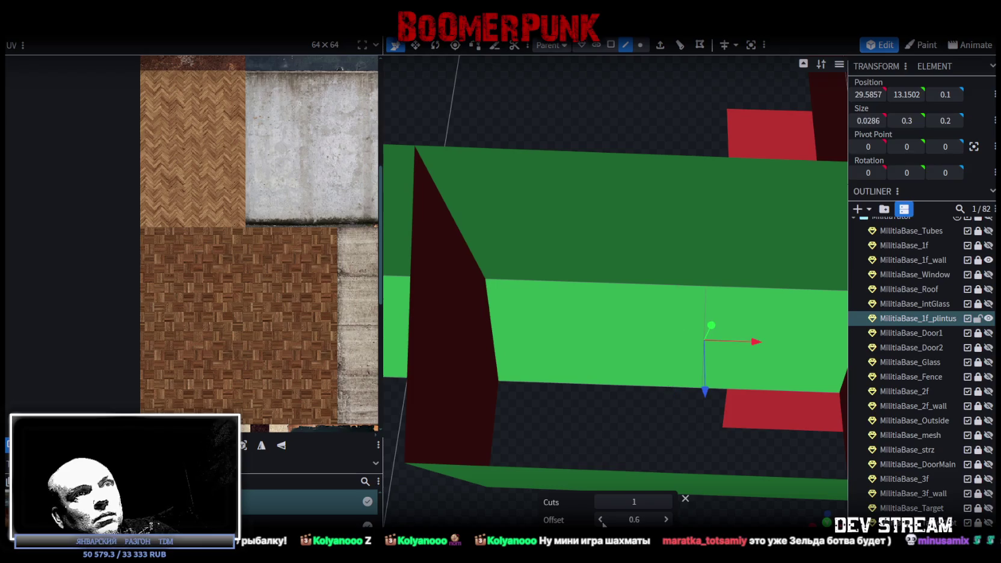
pyautogui.click(665, 519)
pyautogui.click(666, 519)
pyautogui.click(666, 520)
pyautogui.click(665, 519)
pyautogui.click(666, 520)
pyautogui.click(665, 519)
# Step: Raise the new cut edge from 0.1 to 0.6, then select the next mesh section
pyautogui.moveTo(653, 475)
pyautogui.mouseDown()
pyautogui.moveTo(635, 426)
pyautogui.moveTo(666, 440)
pyautogui.mouseUp()
pyautogui.click(599, 232)
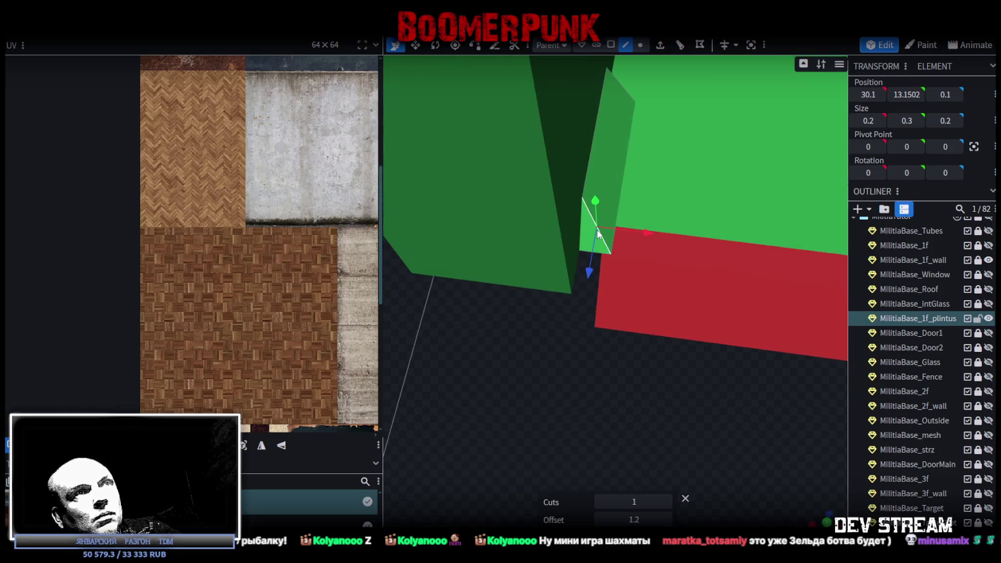
pyautogui.moveTo(591, 271)
pyautogui.mouseDown()
pyautogui.moveTo(578, 347)
pyautogui.moveTo(533, 377)
pyautogui.moveTo(631, 363)
pyautogui.moveTo(626, 356)
pyautogui.mouseUp()
pyautogui.scroll(3, 626, 356)
pyautogui.click(575, 450)
pyautogui.moveTo(575, 450)
pyautogui.mouseDown()
pyautogui.moveTo(619, 412)
pyautogui.moveTo(629, 352)
pyautogui.moveTo(634, 387)
pyautogui.mouseUp()
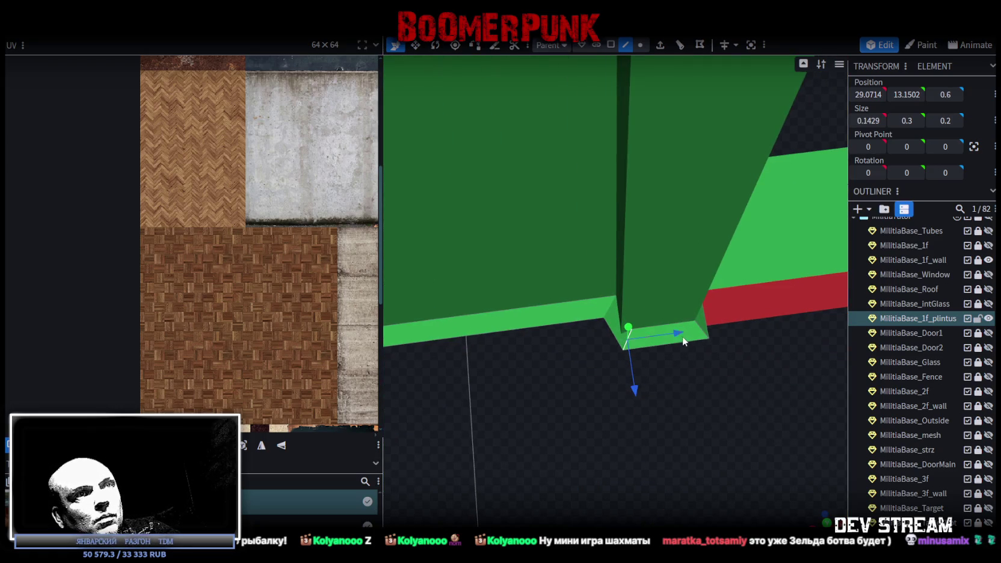
# Step: Set the notch corner vertices' X position to 29
pyautogui.moveTo(683, 337); pyautogui.dragTo(670, 354)
pyautogui.scroll(3, 659, 235)
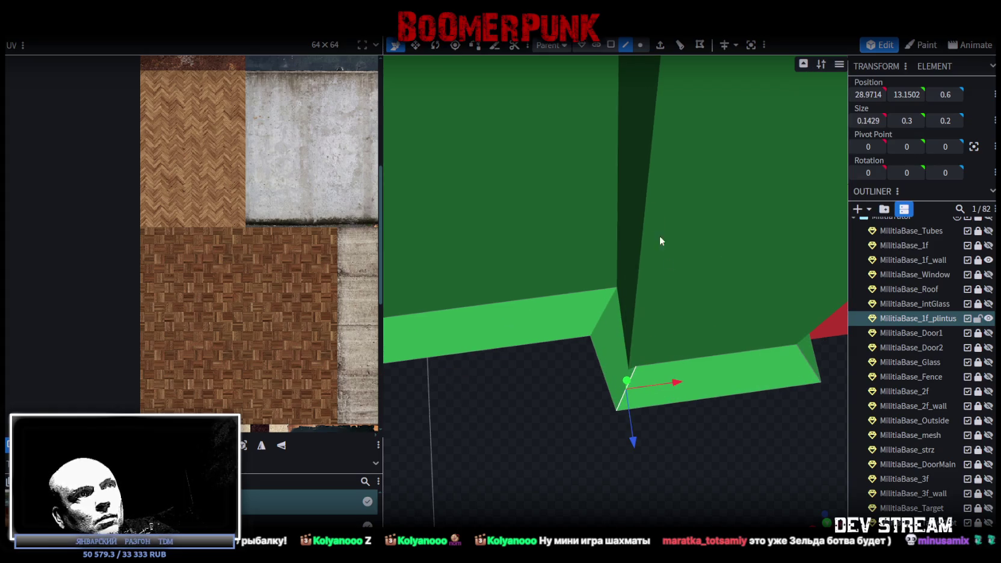
pyautogui.click(640, 45)
pyautogui.click(589, 335)
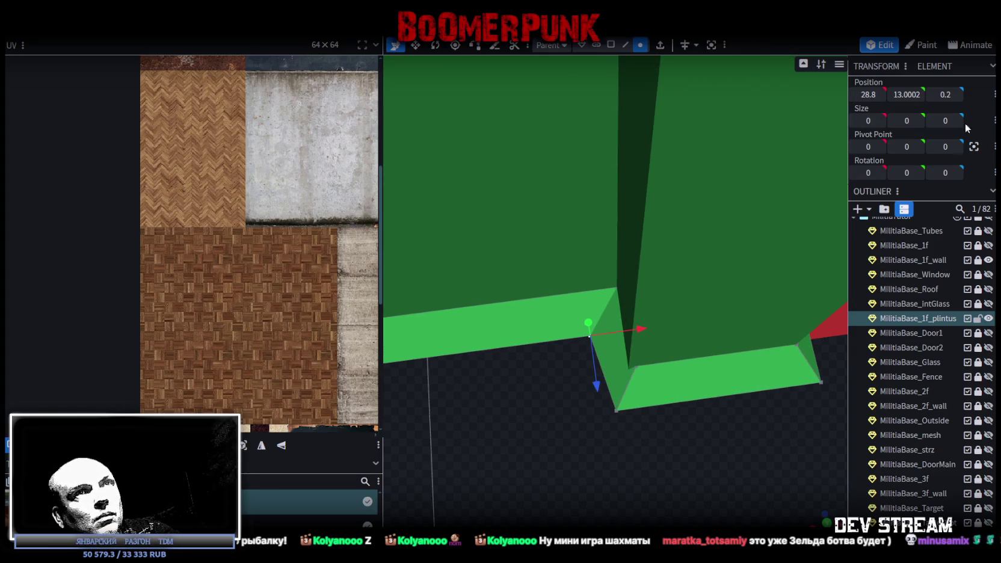
pyautogui.click(868, 94)
pyautogui.click(615, 411)
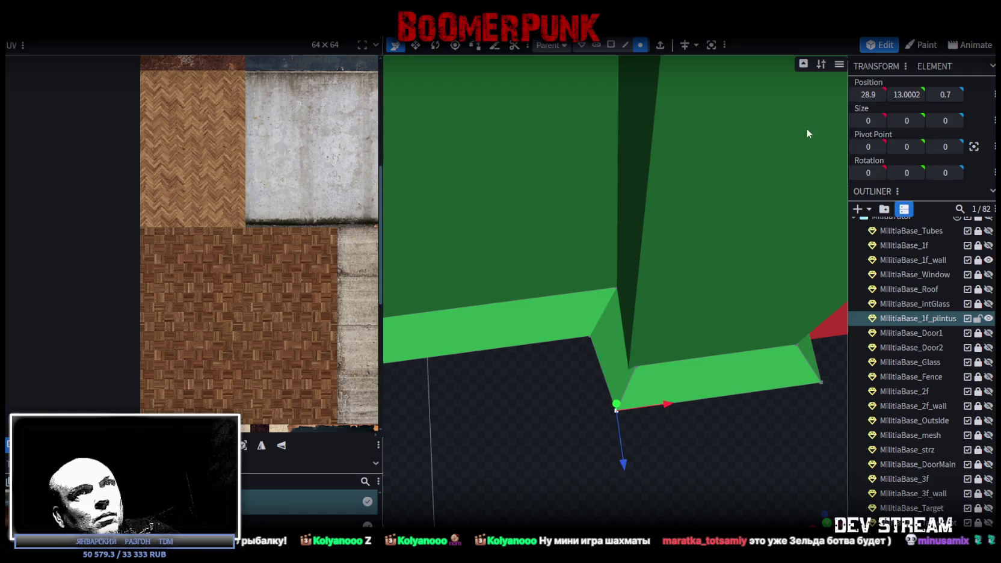
pyautogui.click(636, 365)
pyautogui.press('Return')
# Step: Select the notch corner vertex beside the red wall and inspect it from top and below
pyautogui.moveTo(826, 250); pyautogui.dragTo(804, 325)
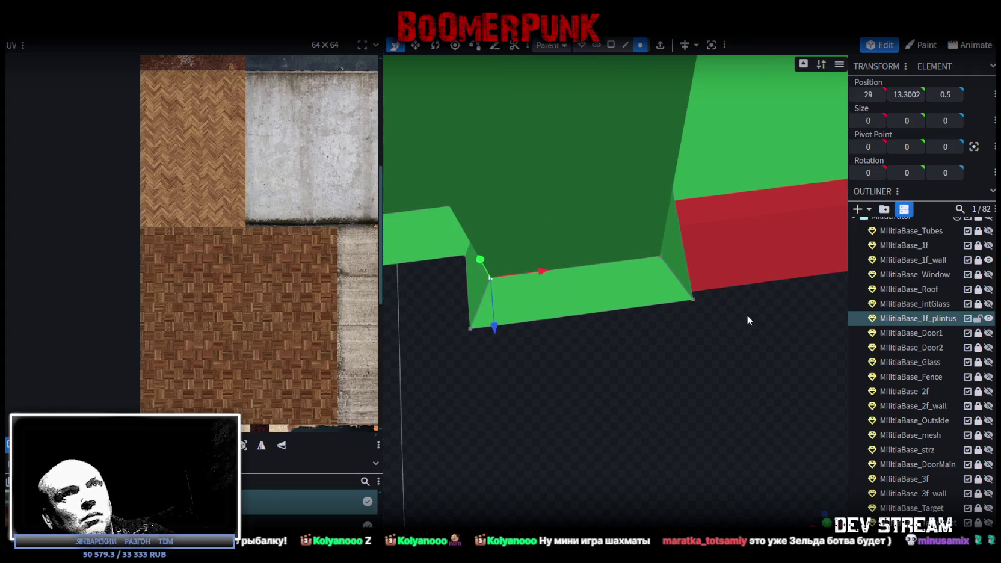
pyautogui.click(692, 298)
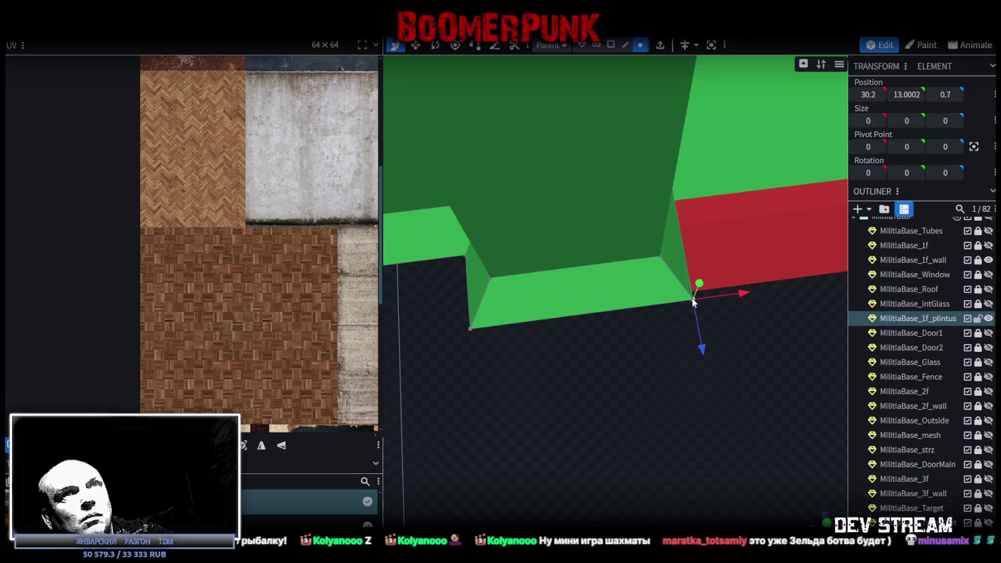
pyautogui.moveTo(686, 301)
pyautogui.mouseDown()
pyautogui.moveTo(597, 370)
pyautogui.moveTo(586, 347)
pyautogui.moveTo(616, 337)
pyautogui.moveTo(625, 352)
pyautogui.moveTo(576, 363)
pyautogui.moveTo(641, 320)
pyautogui.moveTo(601, 338)
pyautogui.moveTo(612, 321)
pyautogui.moveTo(754, 313)
pyautogui.moveTo(795, 283)
pyautogui.moveTo(784, 270)
pyautogui.moveTo(514, 285)
pyautogui.mouseUp()
pyautogui.moveTo(682, 308); pyautogui.dragTo(722, 363)
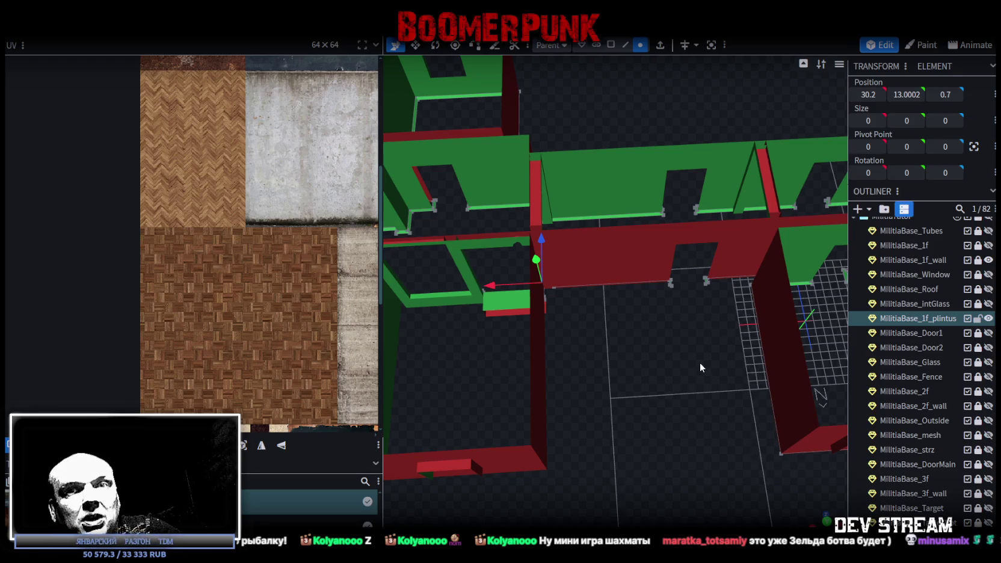
pyautogui.moveTo(761, 348)
pyautogui.mouseDown()
pyautogui.moveTo(575, 350)
pyautogui.moveTo(596, 289)
pyautogui.moveTo(625, 266)
pyautogui.moveTo(575, 289)
pyautogui.moveTo(542, 270)
pyautogui.moveTo(518, 293)
pyautogui.moveTo(627, 299)
pyautogui.moveTo(647, 342)
pyautogui.moveTo(607, 329)
pyautogui.moveTo(600, 347)
pyautogui.moveTo(686, 338)
pyautogui.moveTo(694, 260)
pyautogui.mouseUp()
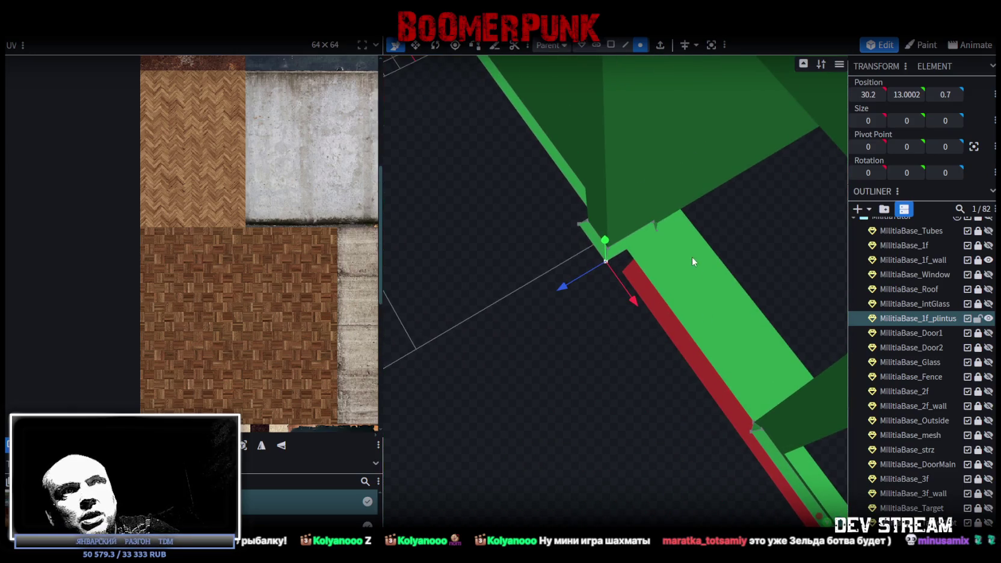
pyautogui.moveTo(598, 260)
pyautogui.mouseDown()
pyautogui.moveTo(615, 263)
pyautogui.moveTo(594, 320)
pyautogui.moveTo(488, 365)
pyautogui.moveTo(570, 295)
pyautogui.moveTo(544, 294)
pyautogui.mouseUp()
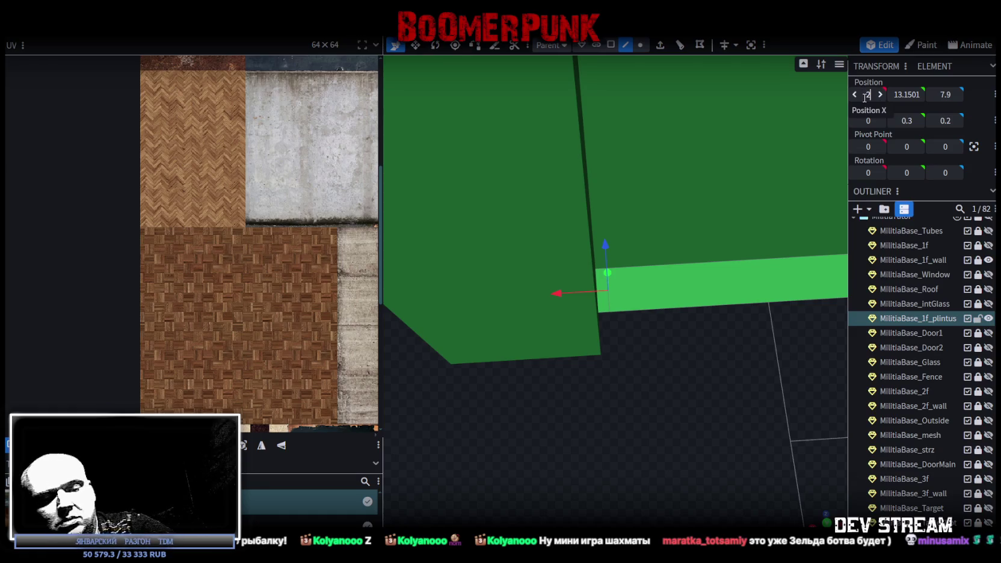
pyautogui.write('9')
# Step: Add a loop cut across the baseboard slab by the next pillar
pyautogui.click(640, 45)
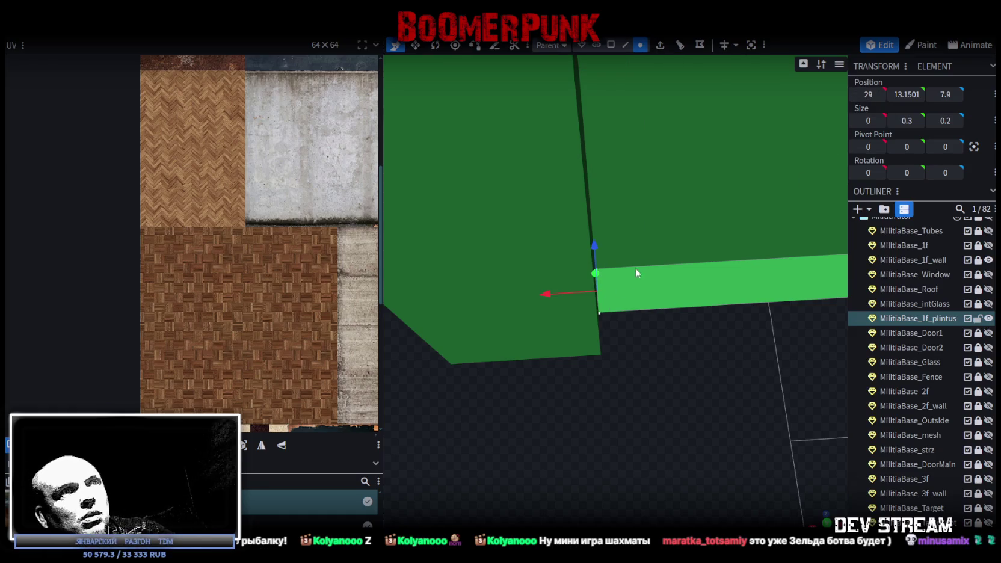
pyautogui.click(576, 316)
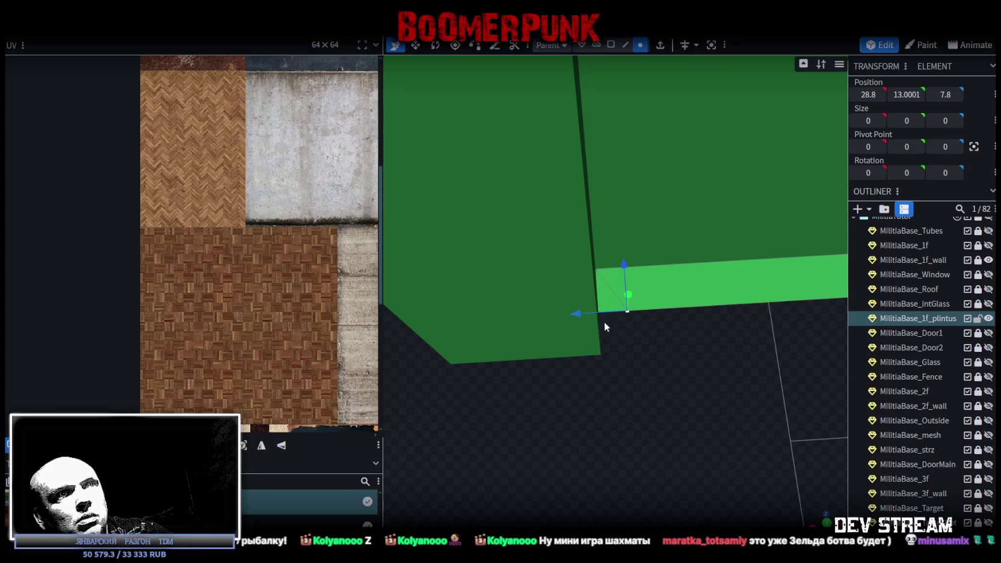
pyautogui.moveTo(597, 319); pyautogui.dragTo(706, 391)
pyautogui.scroll(3, 706, 391)
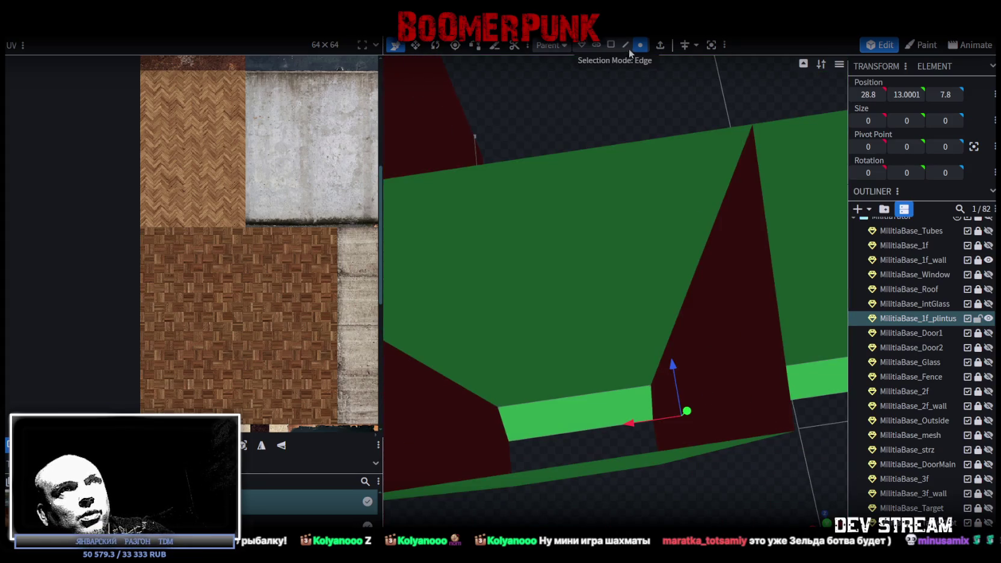
pyautogui.click(570, 434)
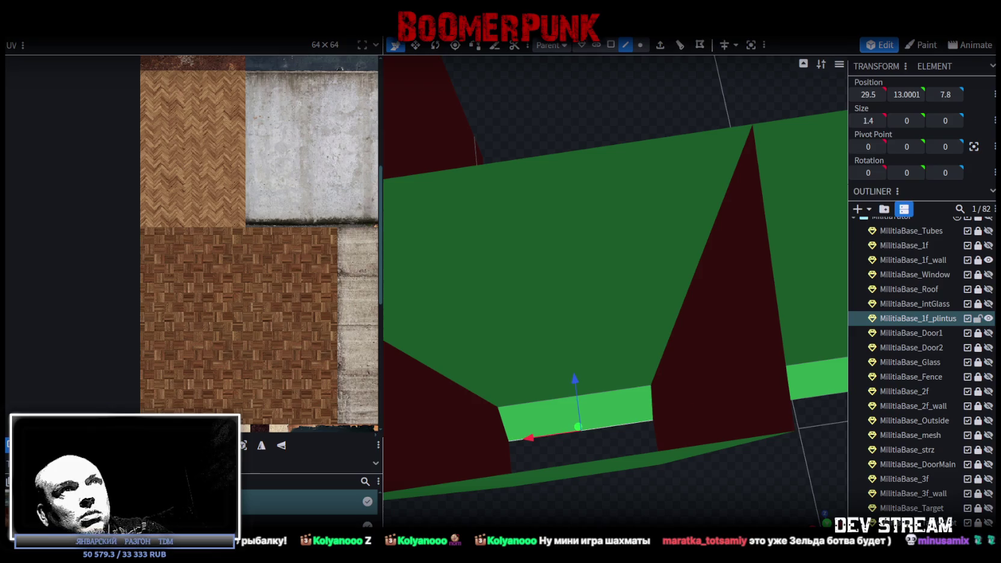
pyautogui.click(680, 47)
# Step: Push the slab's end face out to the pillar and move the corner vertex to X 28.8
pyautogui.moveTo(662, 128); pyautogui.dragTo(620, 163)
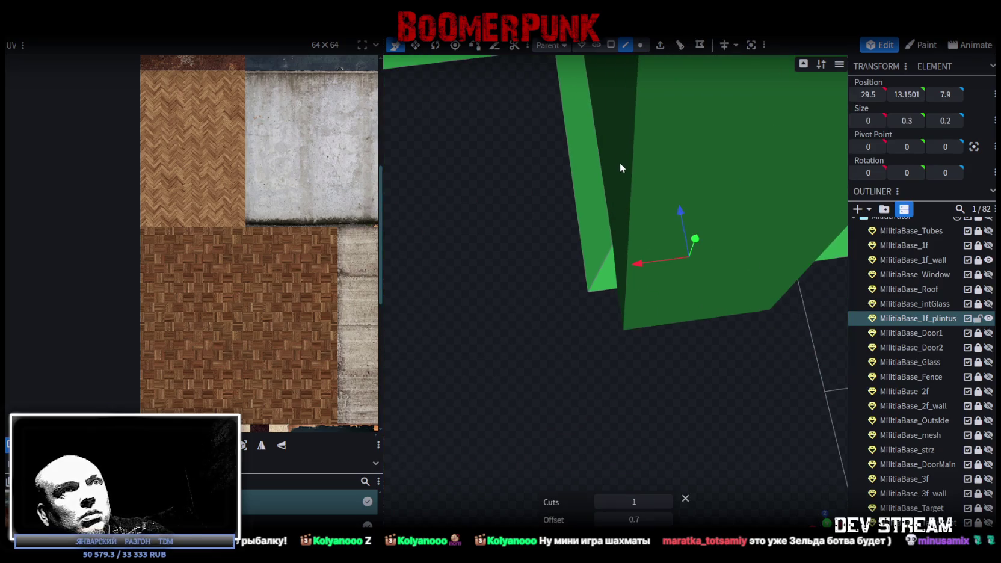
pyautogui.click(599, 270)
pyautogui.moveTo(643, 218)
pyautogui.mouseDown()
pyautogui.moveTo(645, 287)
pyautogui.moveTo(706, 336)
pyautogui.mouseUp()
pyautogui.moveTo(460, 307); pyautogui.dragTo(579, 294)
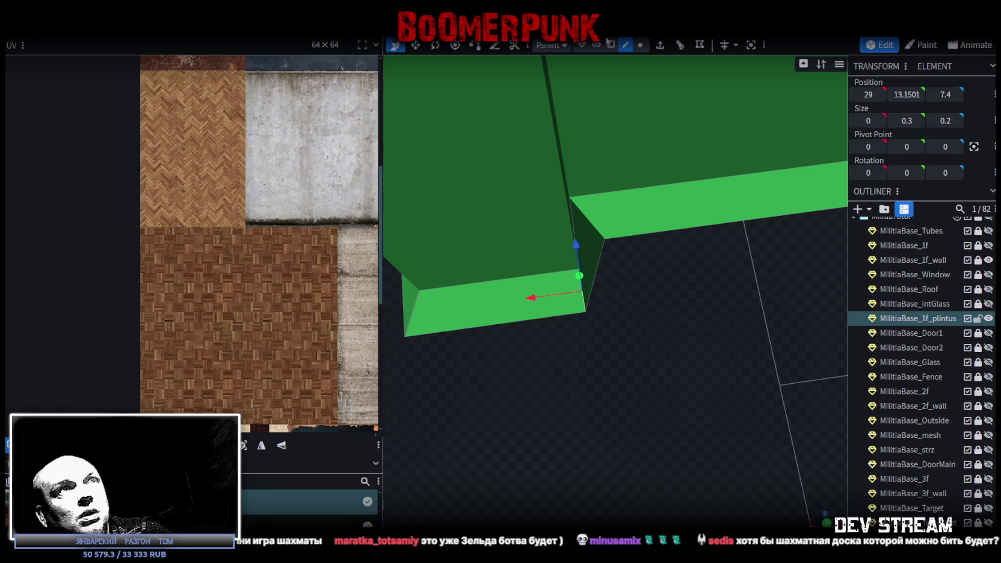
pyautogui.click(583, 312)
pyautogui.moveTo(558, 314); pyautogui.dragTo(619, 325)
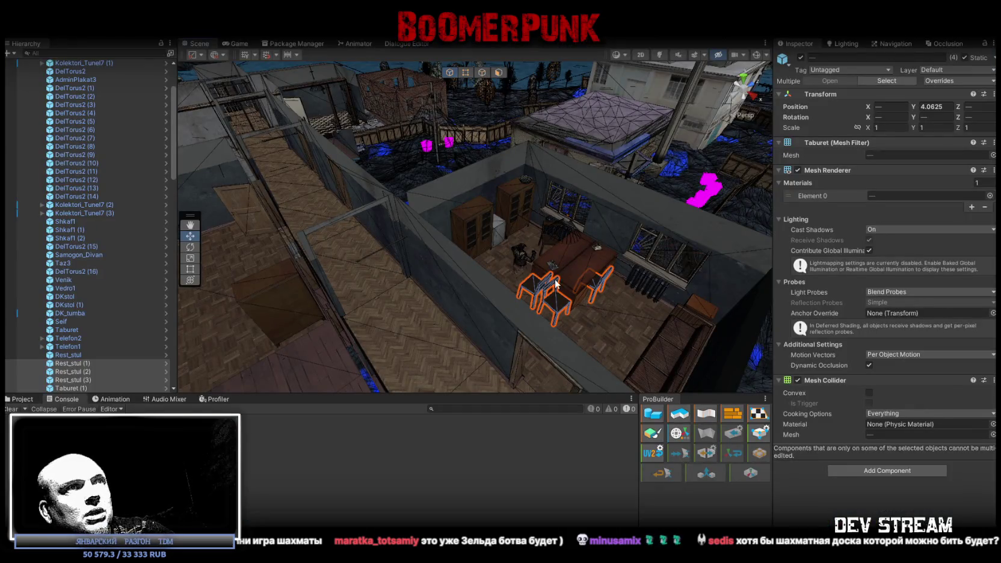
pyautogui.moveTo(557, 283)
pyautogui.mouseDown(button='right')
pyautogui.moveTo(207, 194)
pyautogui.moveTo(19, 220)
pyautogui.moveTo(876, 303)
pyautogui.mouseUp(button='right')
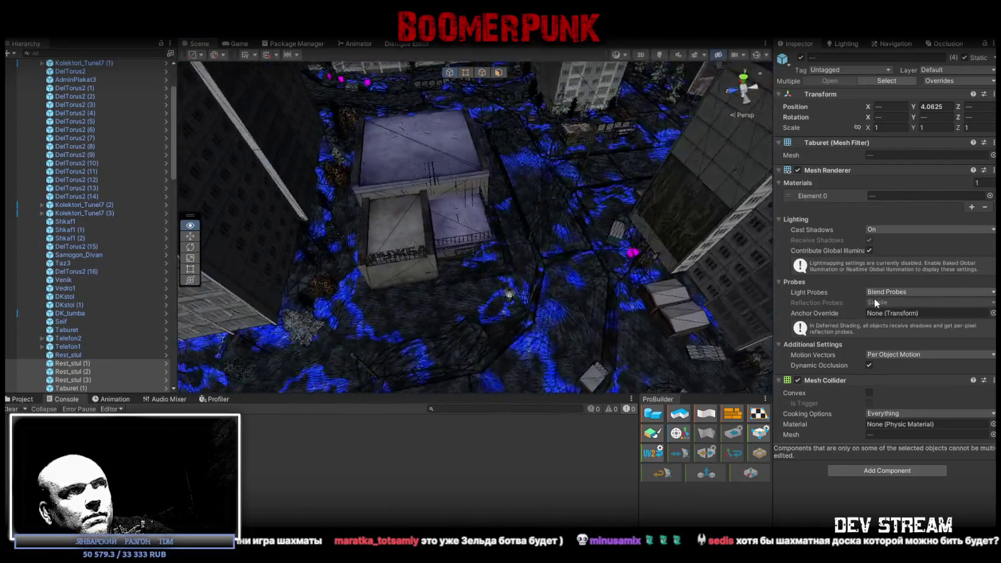
pyautogui.moveTo(875, 303)
pyautogui.mouseDown(button='right')
pyautogui.moveTo(786, 294)
pyautogui.moveTo(749, 255)
pyautogui.moveTo(801, 180)
pyautogui.mouseUp(button='right')
pyautogui.moveTo(602, 258)
pyautogui.mouseDown(button='right')
pyautogui.moveTo(585, 263)
pyautogui.moveTo(597, 216)
pyautogui.moveTo(577, 240)
pyautogui.moveTo(583, 261)
pyautogui.moveTo(686, 287)
pyautogui.moveTo(245, 274)
pyautogui.moveTo(232, 239)
pyautogui.moveTo(198, 349)
pyautogui.mouseUp(button='right')
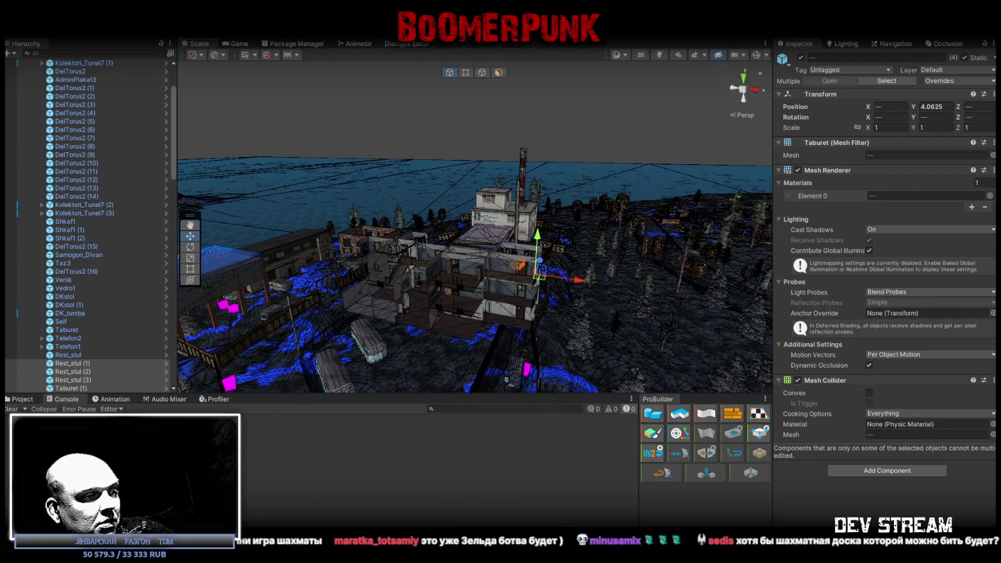
pyautogui.hotkey('alt', 'Tab')
pyautogui.moveTo(541, 420); pyautogui.dragTo(518, 403, button='right')
pyautogui.press('v')
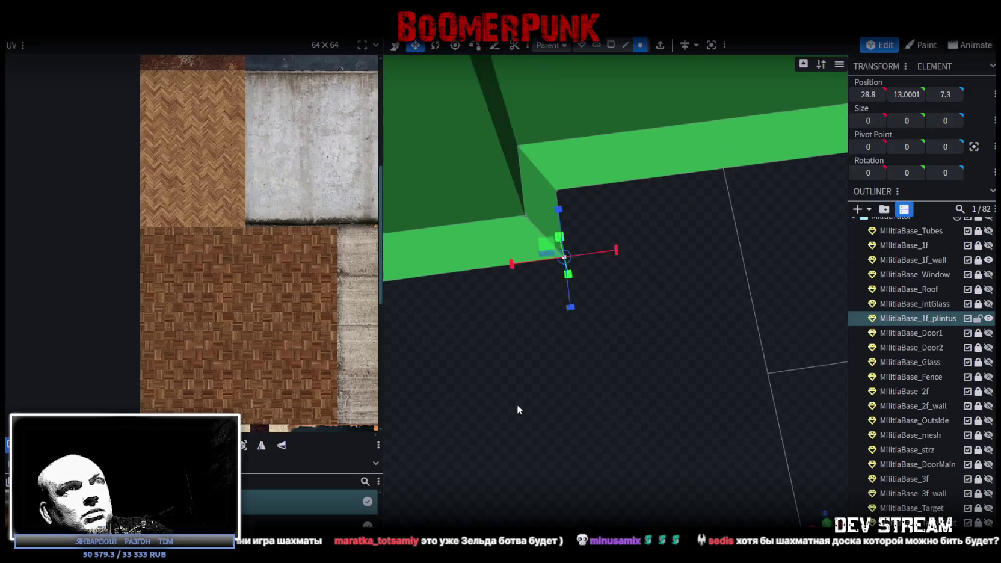
pyautogui.scroll(-5, 524, 452)
pyautogui.scroll(-3, 521, 441)
pyautogui.moveTo(522, 433)
pyautogui.mouseDown()
pyautogui.moveTo(691, 450)
pyautogui.moveTo(733, 441)
pyautogui.moveTo(604, 461)
pyautogui.moveTo(616, 479)
pyautogui.moveTo(791, 473)
pyautogui.mouseUp()
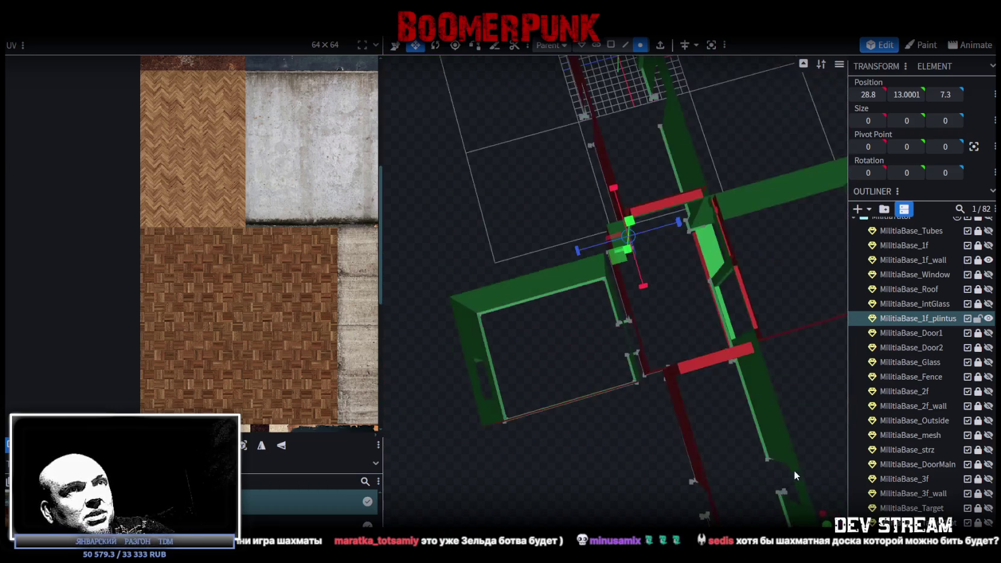
pyautogui.moveTo(661, 300)
pyautogui.mouseDown()
pyautogui.moveTo(659, 329)
pyautogui.moveTo(767, 333)
pyautogui.moveTo(578, 341)
pyautogui.moveTo(530, 320)
pyautogui.moveTo(674, 336)
pyautogui.moveTo(700, 310)
pyautogui.moveTo(654, 339)
pyautogui.moveTo(677, 346)
pyautogui.moveTo(470, 371)
pyautogui.moveTo(690, 343)
pyautogui.moveTo(570, 317)
pyautogui.moveTo(514, 324)
pyautogui.moveTo(474, 355)
pyautogui.moveTo(510, 345)
pyautogui.moveTo(646, 378)
pyautogui.moveTo(651, 359)
pyautogui.moveTo(737, 343)
pyautogui.moveTo(607, 304)
pyautogui.moveTo(730, 314)
pyautogui.moveTo(659, 302)
pyautogui.moveTo(693, 302)
pyautogui.mouseUp()
pyautogui.scroll(3, 693, 302)
pyautogui.click(625, 45)
pyautogui.click(621, 240)
pyautogui.scroll(2, 634, 263)
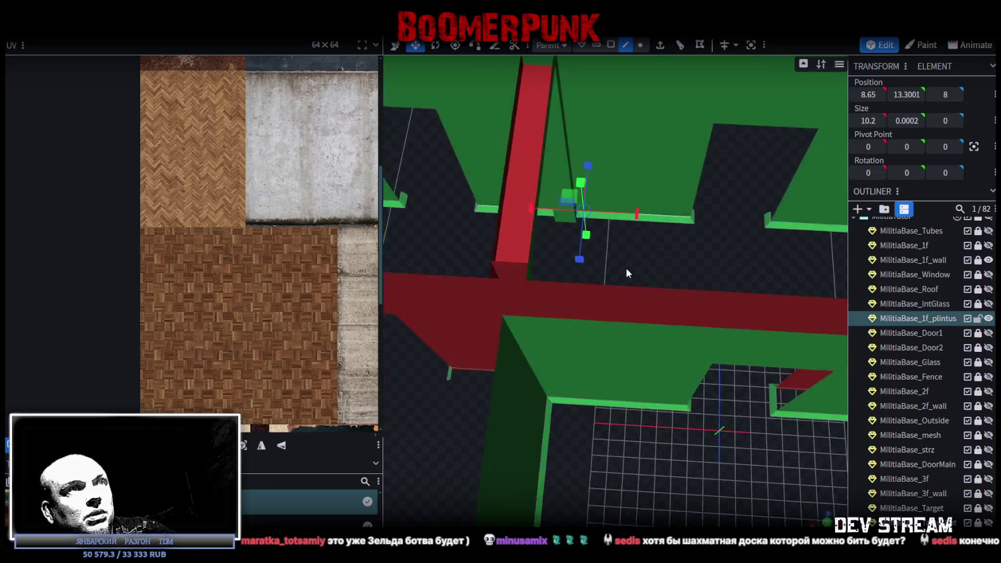
# Step: Add a loop cut across the plintus where it meets the pillar
pyautogui.scroll(2, 629, 270)
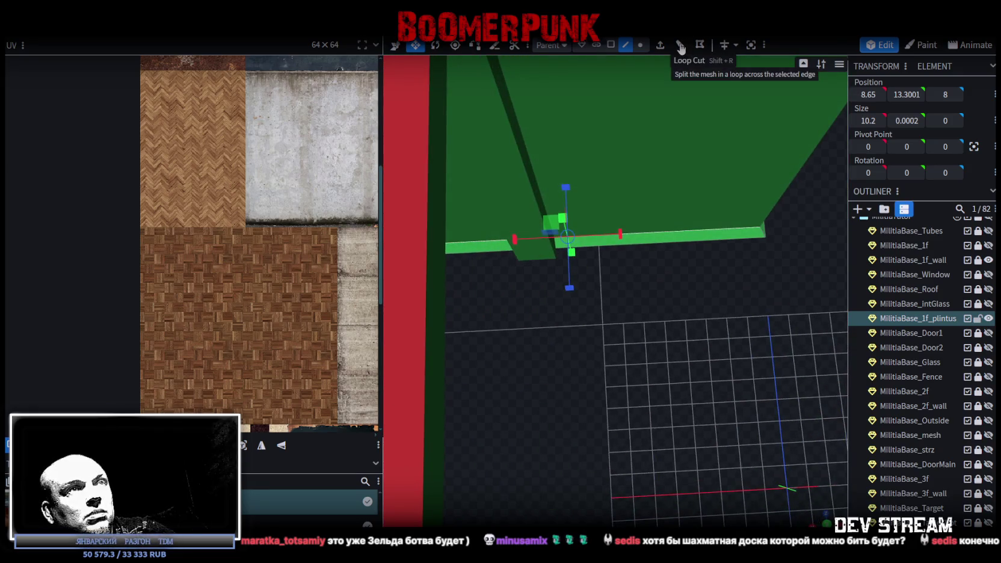
pyautogui.moveTo(674, 60)
pyautogui.mouseDown()
pyautogui.moveTo(656, 299)
pyautogui.moveTo(680, 288)
pyautogui.moveTo(656, 295)
pyautogui.mouseUp()
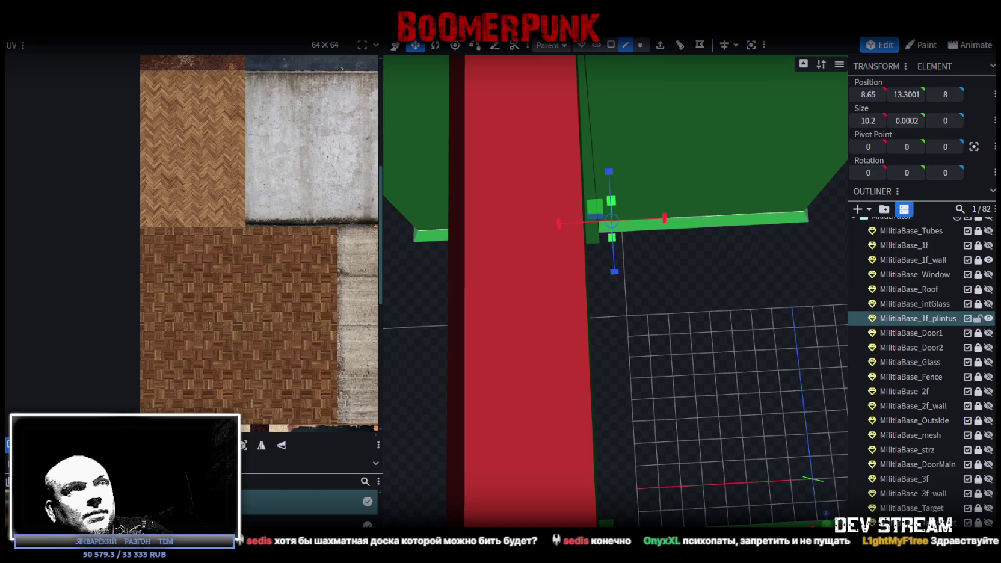
pyautogui.moveTo(665, 257)
pyautogui.mouseDown()
pyautogui.moveTo(657, 293)
pyautogui.moveTo(596, 131)
pyautogui.mouseUp()
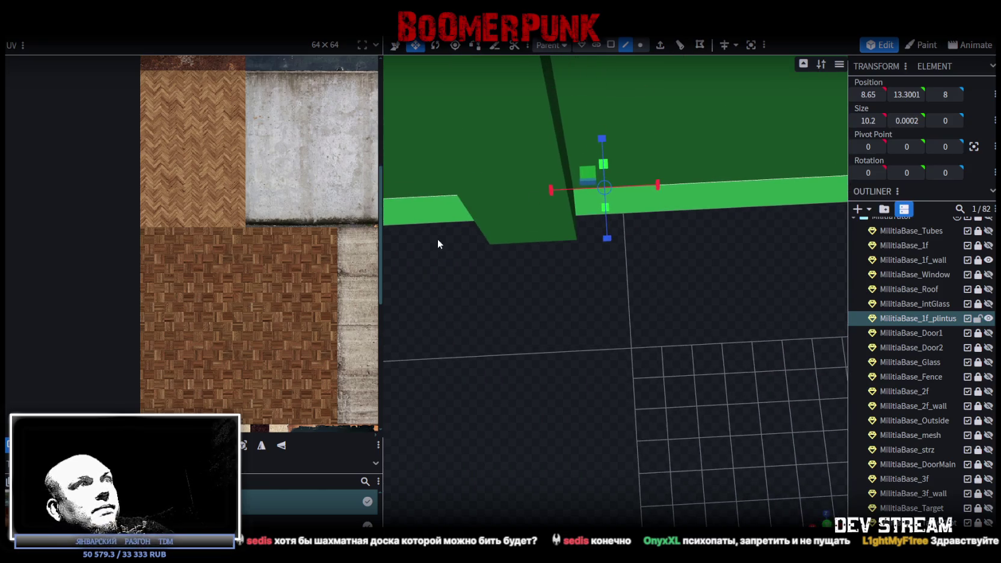
pyautogui.moveTo(454, 221); pyautogui.dragTo(529, 249, button='right')
pyautogui.moveTo(727, 177)
pyautogui.mouseDown()
pyautogui.moveTo(741, 279)
pyautogui.moveTo(693, 247)
pyautogui.mouseUp()
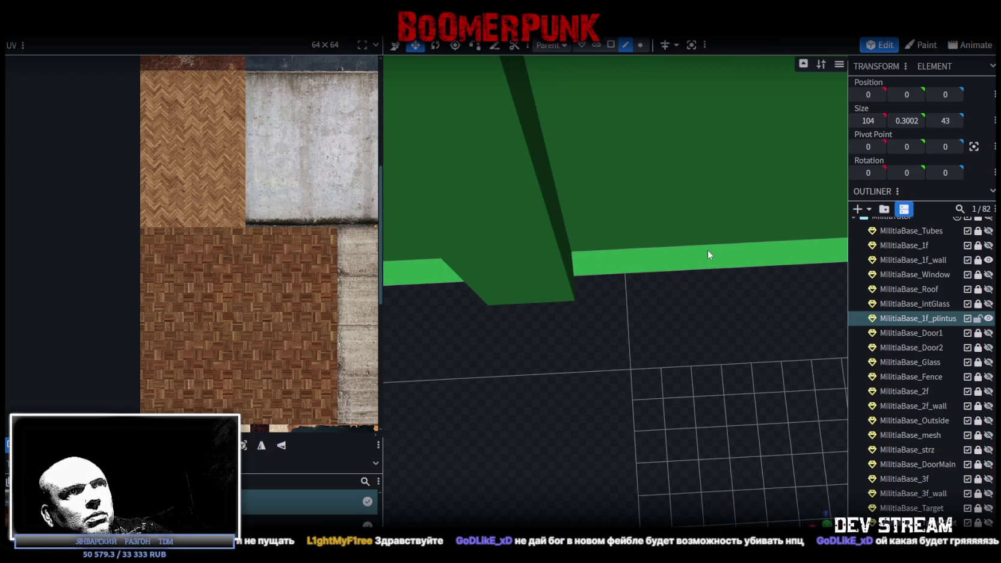
pyautogui.click(680, 44)
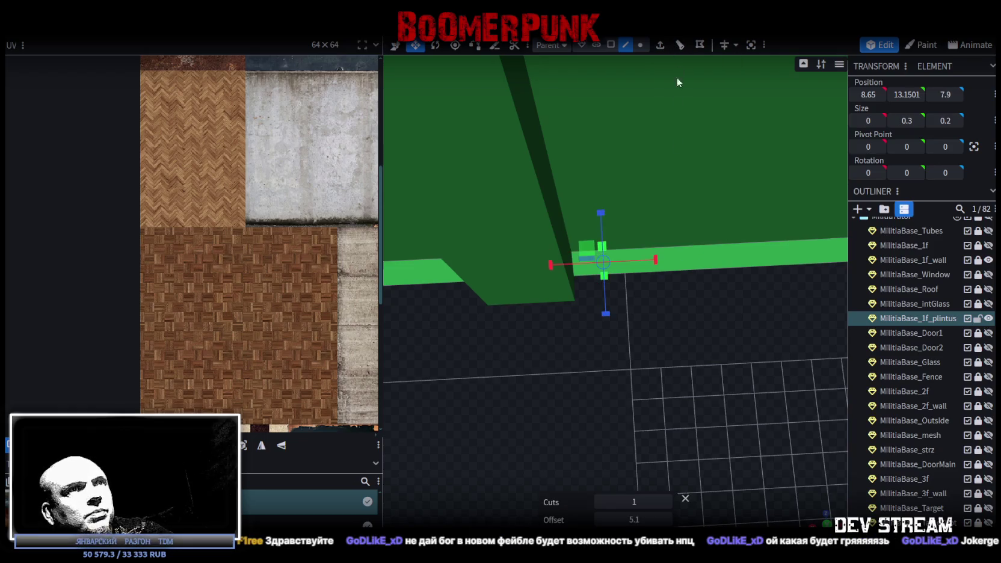
pyautogui.moveTo(678, 67); pyautogui.dragTo(630, 248)
# Step: Slide the new cut edge along X to 8.65 beside the pillar
pyautogui.click(510, 198)
pyautogui.moveTo(510, 198); pyautogui.dragTo(608, 217)
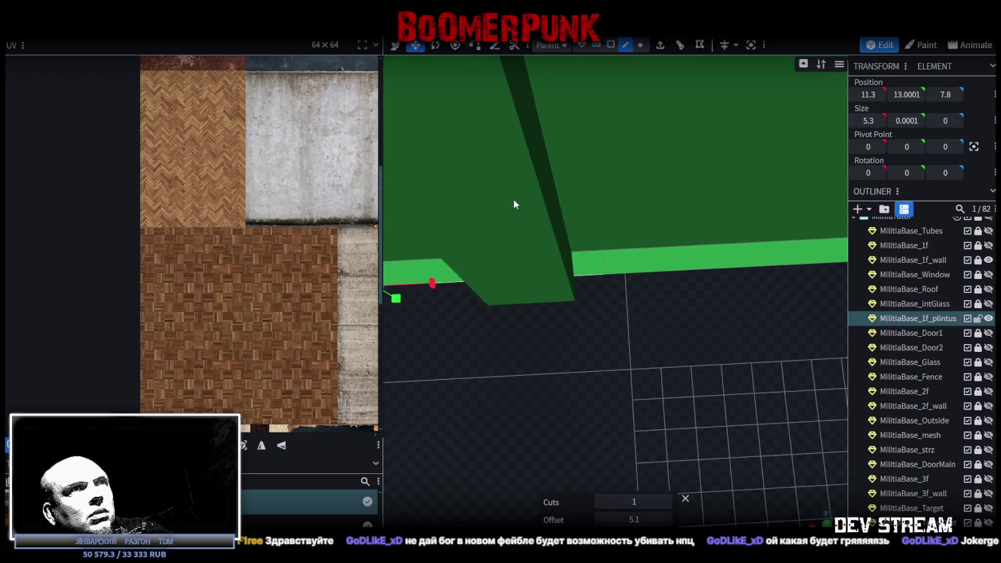
pyautogui.click(604, 275)
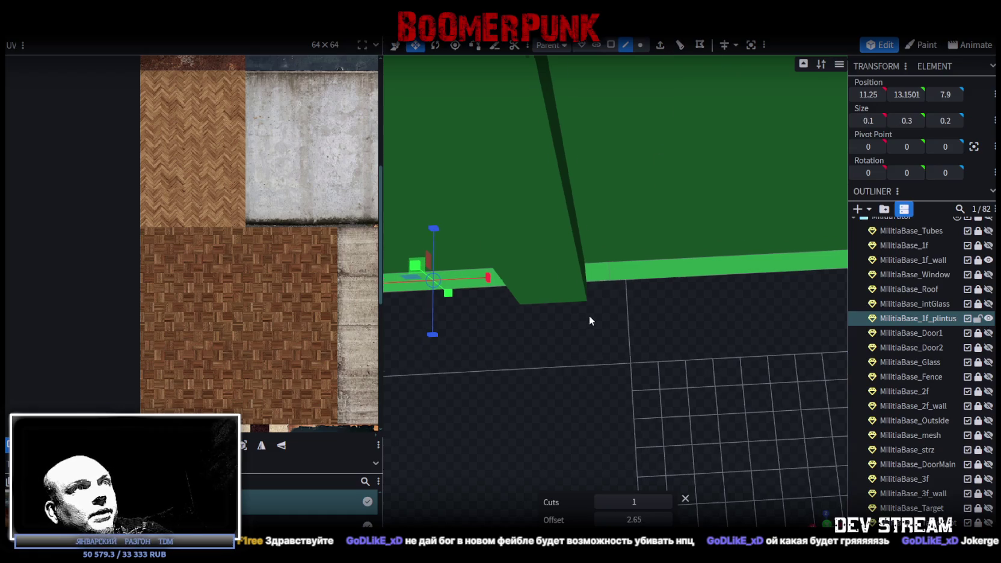
pyautogui.moveTo(585, 316); pyautogui.dragTo(610, 303)
pyautogui.press('v')
pyautogui.moveTo(544, 265); pyautogui.dragTo(452, 239)
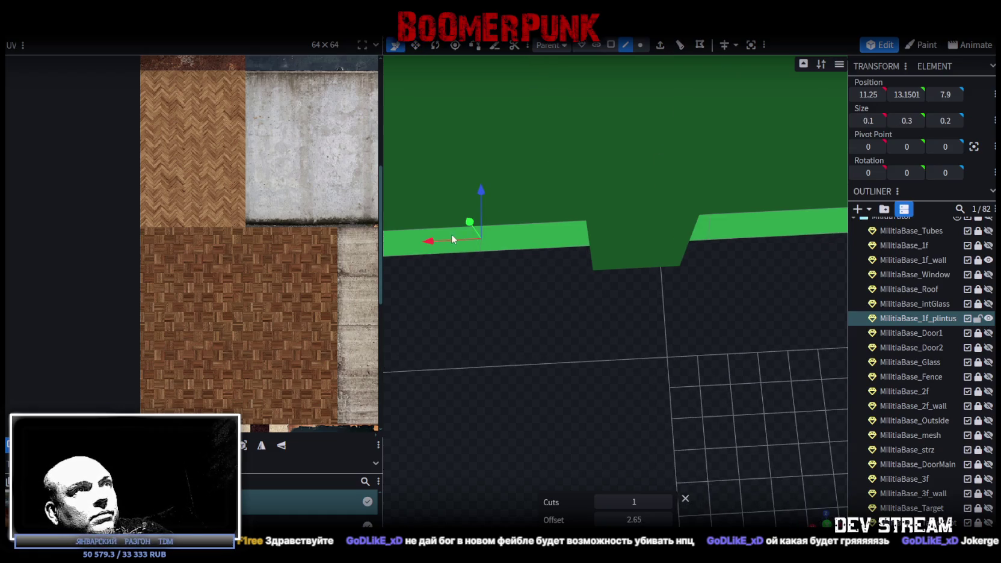
pyautogui.moveTo(432, 250); pyautogui.dragTo(455, 238)
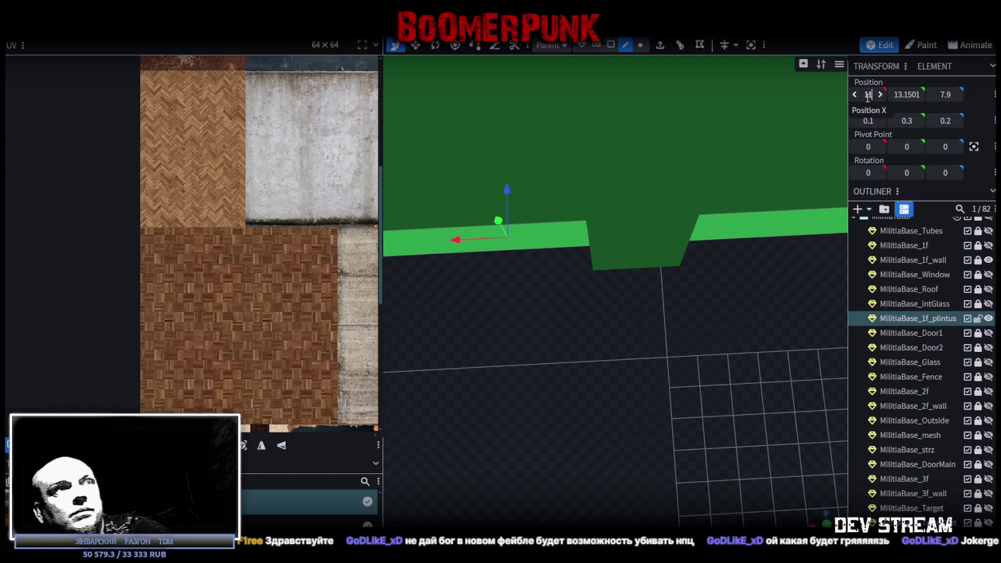
pyautogui.moveTo(456, 240); pyautogui.dragTo(547, 245)
pyautogui.moveTo(576, 315)
pyautogui.mouseDown()
pyautogui.moveTo(594, 325)
pyautogui.moveTo(555, 315)
pyautogui.mouseUp()
pyautogui.moveTo(504, 246)
pyautogui.mouseDown()
pyautogui.moveTo(586, 254)
pyautogui.moveTo(522, 255)
pyautogui.mouseUp()
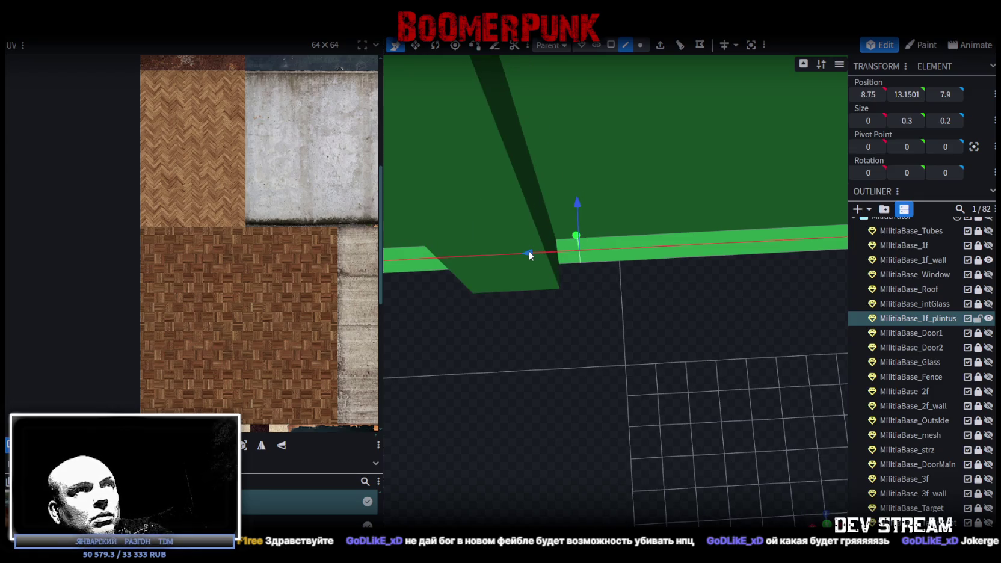
pyautogui.moveTo(571, 301); pyautogui.dragTo(589, 329)
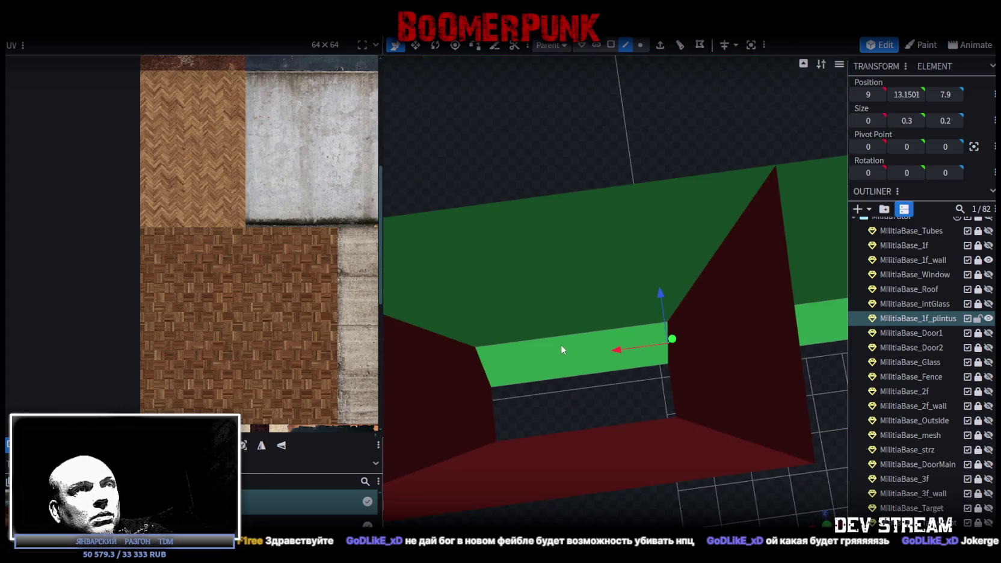
# Step: Select two plintus vertices near the pillar for moving
pyautogui.click(640, 44)
pyautogui.moveTo(661, 139)
pyautogui.mouseDown()
pyautogui.moveTo(709, 282)
pyautogui.moveTo(725, 262)
pyautogui.mouseUp()
pyautogui.click(726, 260)
pyautogui.moveTo(766, 343)
pyautogui.mouseDown()
pyautogui.moveTo(717, 338)
pyautogui.moveTo(745, 309)
pyautogui.moveTo(579, 230)
pyautogui.mouseUp()
pyautogui.keyDown('shift'); pyautogui.click(570, 240); pyautogui.keyUp('shift')
pyautogui.press('v')
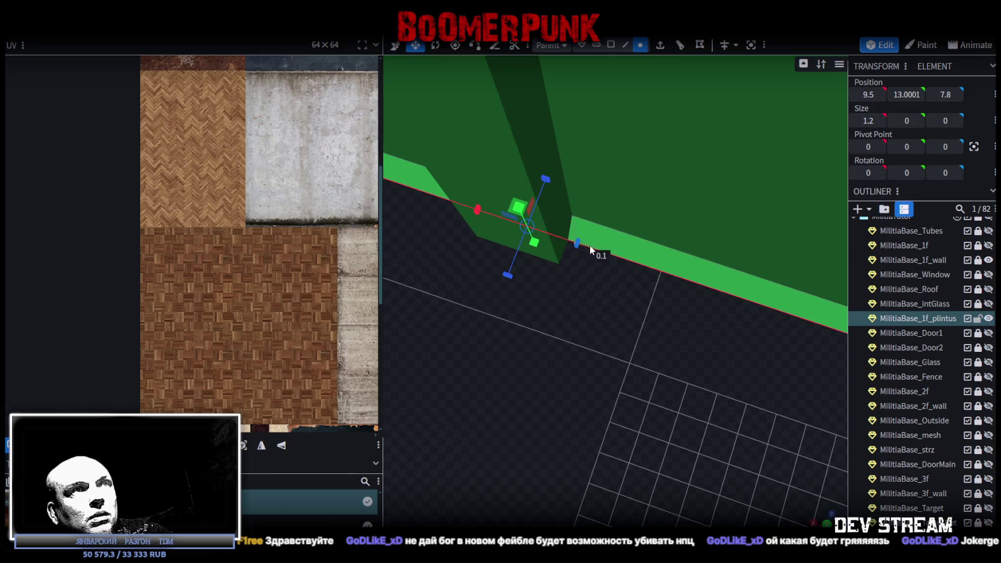
pyautogui.press('KP_8')
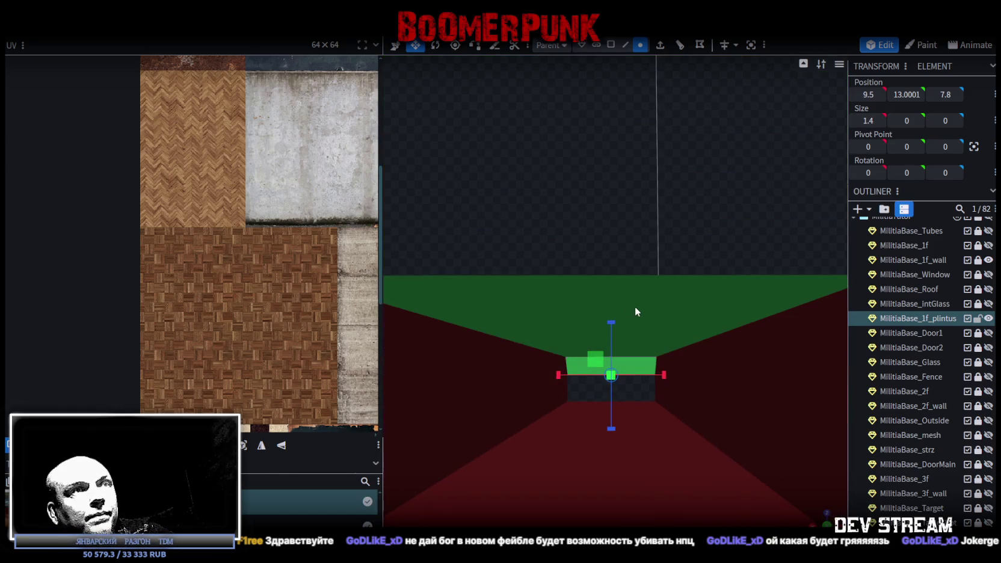
# Step: Loop cut again and push the middle face back to Z 7.4, widened to 1.4667
pyautogui.click(626, 44)
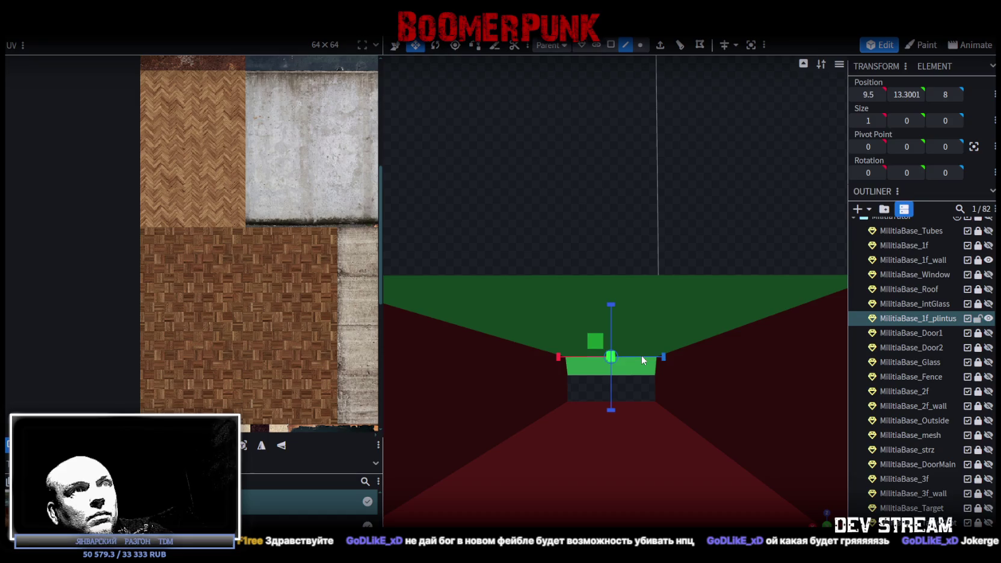
pyautogui.moveTo(641, 354); pyautogui.dragTo(662, 368)
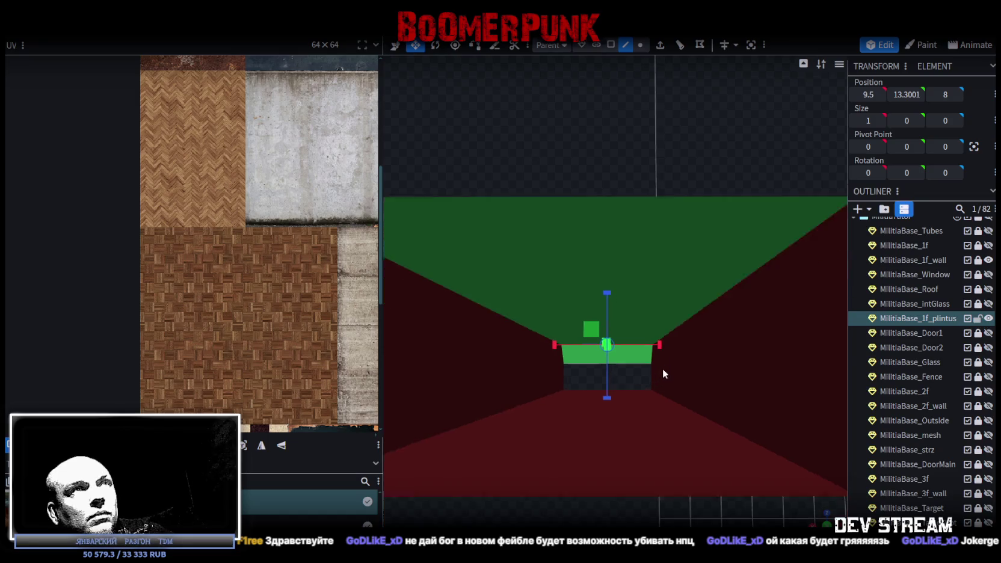
pyautogui.click(679, 46)
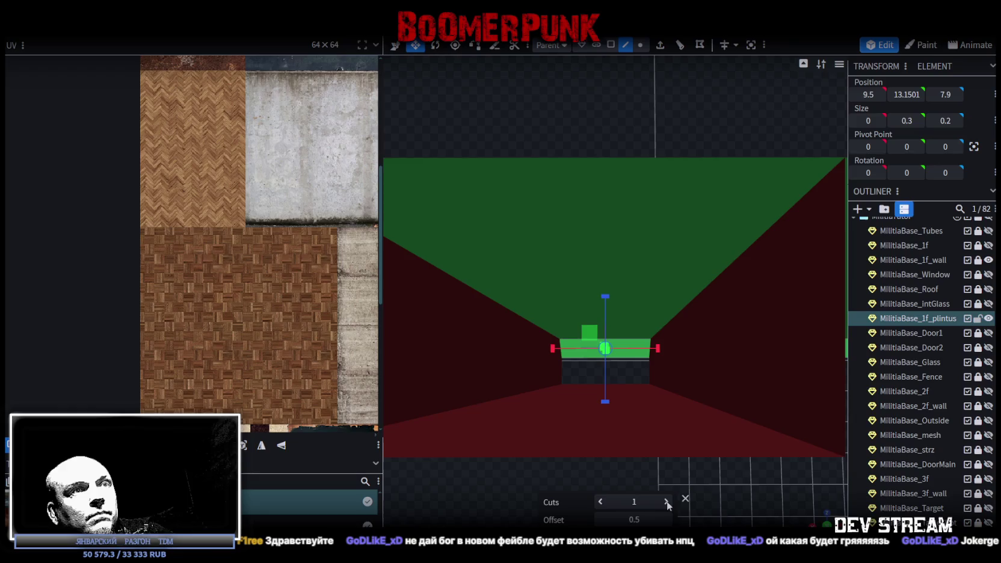
pyautogui.click(610, 44)
pyautogui.scroll(3, 618, 293)
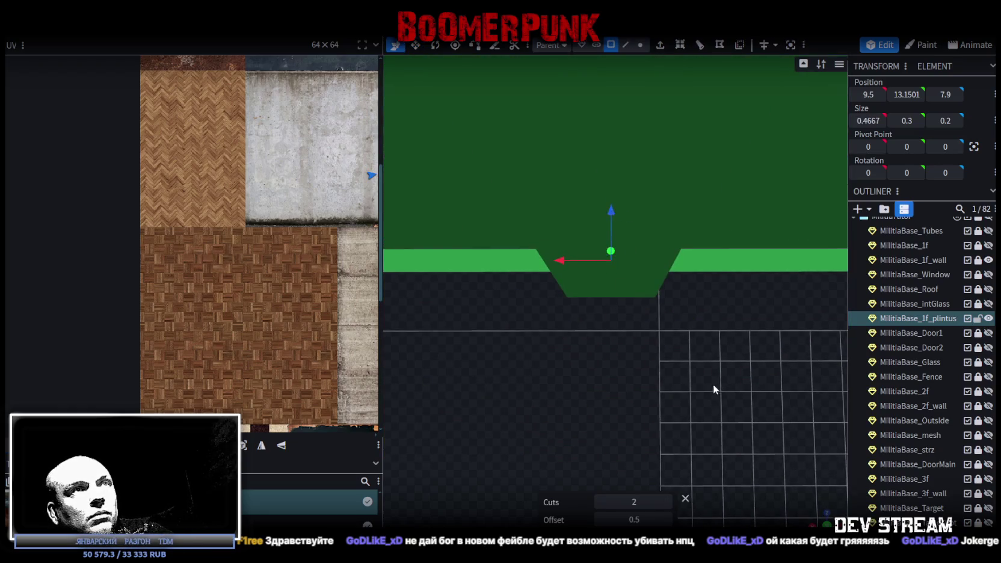
pyautogui.moveTo(714, 383); pyautogui.dragTo(670, 376)
pyautogui.moveTo(575, 106); pyautogui.dragTo(559, 131)
pyautogui.moveTo(561, 247)
pyautogui.mouseDown()
pyautogui.moveTo(618, 260)
pyautogui.moveTo(630, 227)
pyautogui.mouseUp()
pyautogui.moveTo(676, 173)
pyautogui.mouseDown()
pyautogui.moveTo(715, 172)
pyautogui.moveTo(672, 270)
pyautogui.moveTo(692, 176)
pyautogui.mouseUp()
# Step: Set the first two notch corner vertices to X 10 and X 9
pyautogui.click(640, 45)
pyautogui.click(593, 218)
pyautogui.click(868, 94)
pyautogui.write('10')
pyautogui.press('Return')
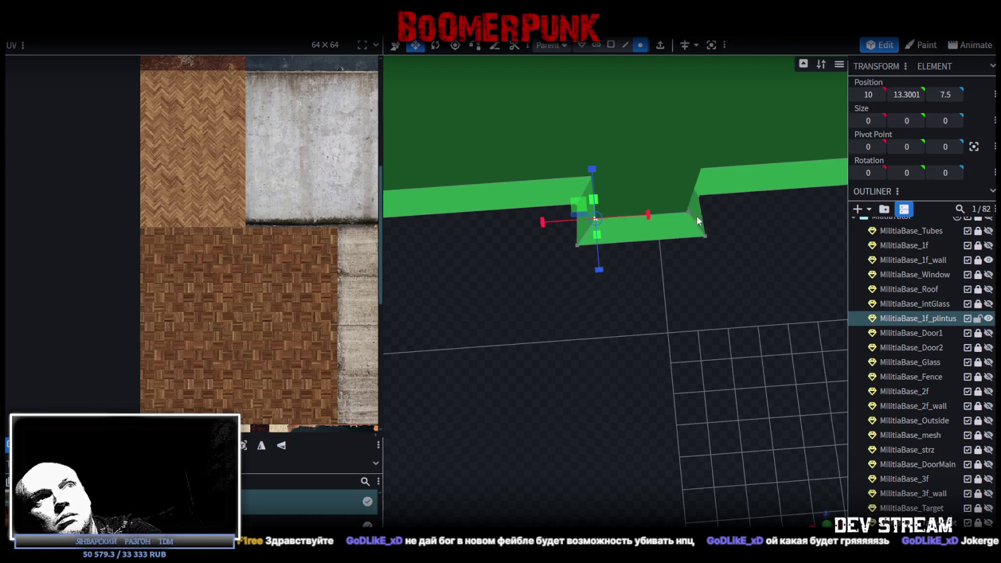
pyautogui.click(688, 211)
pyautogui.click(867, 95)
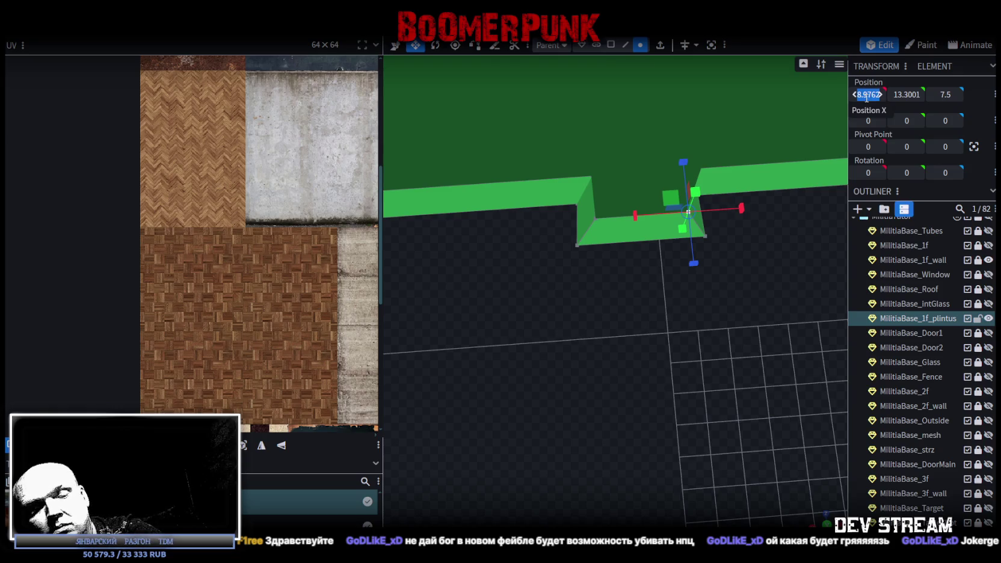
pyautogui.write('9')
pyautogui.press('Return')
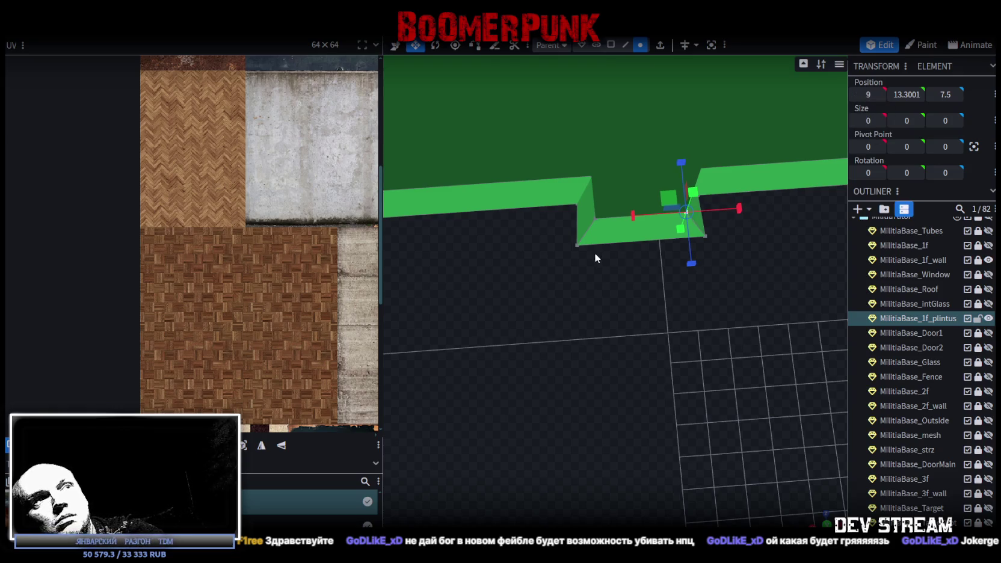
# Step: Set the inner right notch vertex to X 8.8
pyautogui.click(576, 244)
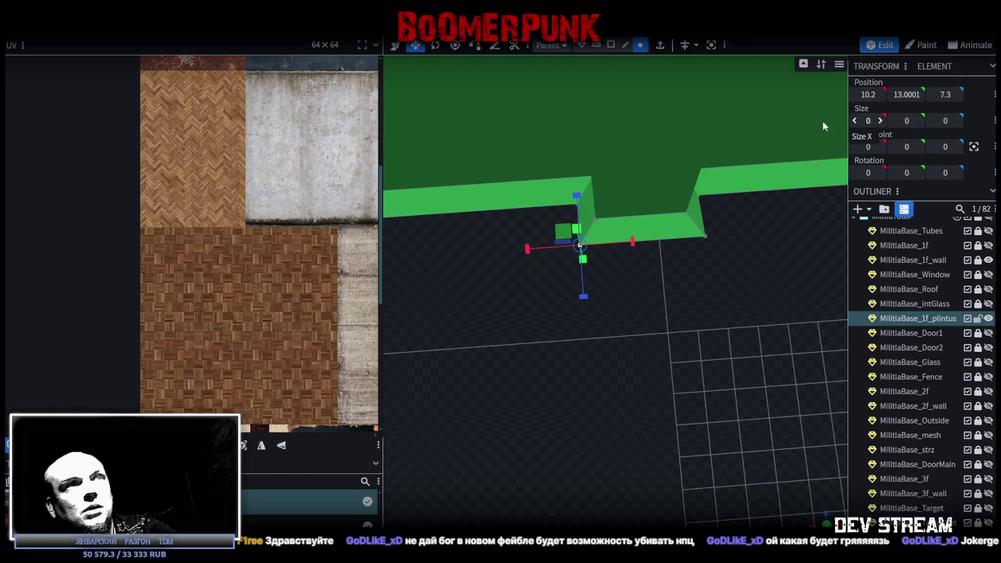
pyautogui.click(707, 234)
pyautogui.click(865, 94)
pyautogui.write('8.')
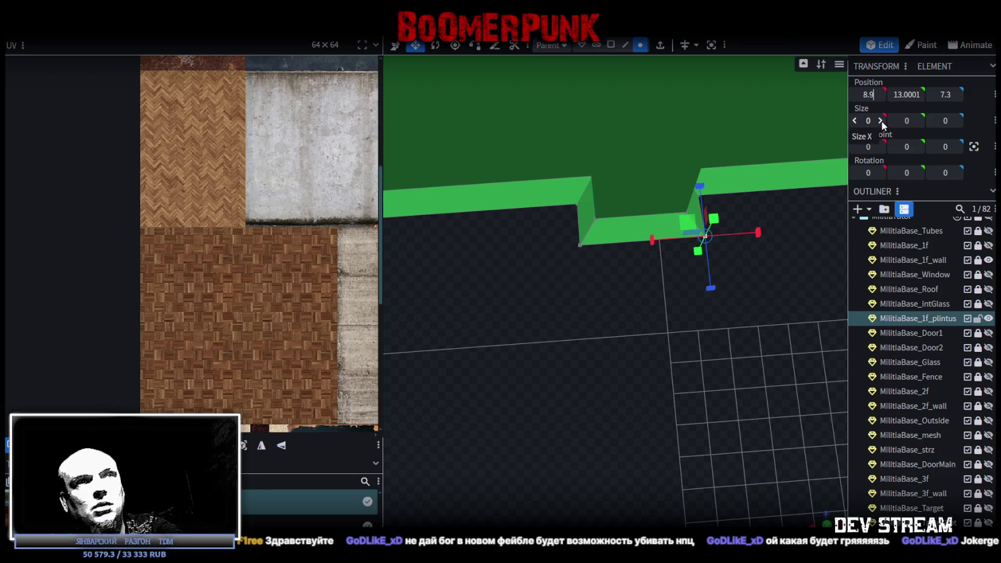
pyautogui.write('8')
pyautogui.press('Return')
pyautogui.moveTo(715, 235)
pyautogui.mouseDown()
pyautogui.moveTo(633, 348)
pyautogui.moveTo(641, 354)
pyautogui.moveTo(624, 361)
pyautogui.moveTo(483, 352)
pyautogui.moveTo(545, 331)
pyautogui.moveTo(443, 328)
pyautogui.moveTo(629, 340)
pyautogui.moveTo(683, 372)
pyautogui.moveTo(824, 347)
pyautogui.moveTo(782, 401)
pyautogui.moveTo(675, 293)
pyautogui.moveTo(614, 423)
pyautogui.moveTo(665, 401)
pyautogui.moveTo(659, 392)
pyautogui.moveTo(669, 388)
pyautogui.mouseUp()
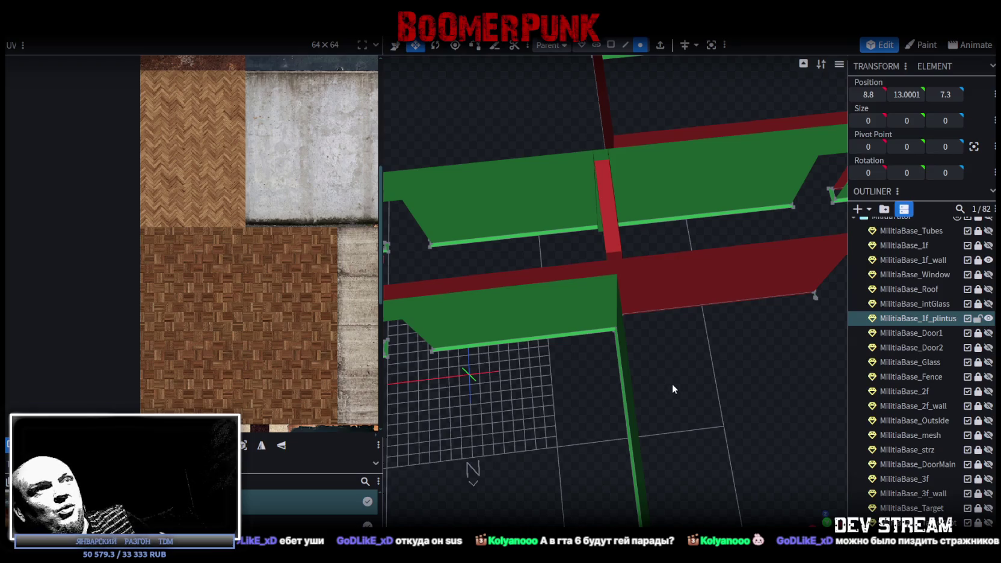
pyautogui.moveTo(670, 341)
pyautogui.mouseDown()
pyautogui.moveTo(555, 388)
pyautogui.moveTo(588, 332)
pyautogui.moveTo(631, 354)
pyautogui.moveTo(519, 349)
pyautogui.moveTo(665, 366)
pyautogui.moveTo(715, 362)
pyautogui.moveTo(567, 252)
pyautogui.moveTo(581, 308)
pyautogui.moveTo(651, 325)
pyautogui.moveTo(652, 306)
pyautogui.moveTo(673, 305)
pyautogui.moveTo(621, 309)
pyautogui.mouseUp()
# Step: Nudge the wall-corner point along X to -15.2
pyautogui.click(535, 184)
pyautogui.press('v')
pyautogui.moveTo(539, 241); pyautogui.dragTo(532, 250)
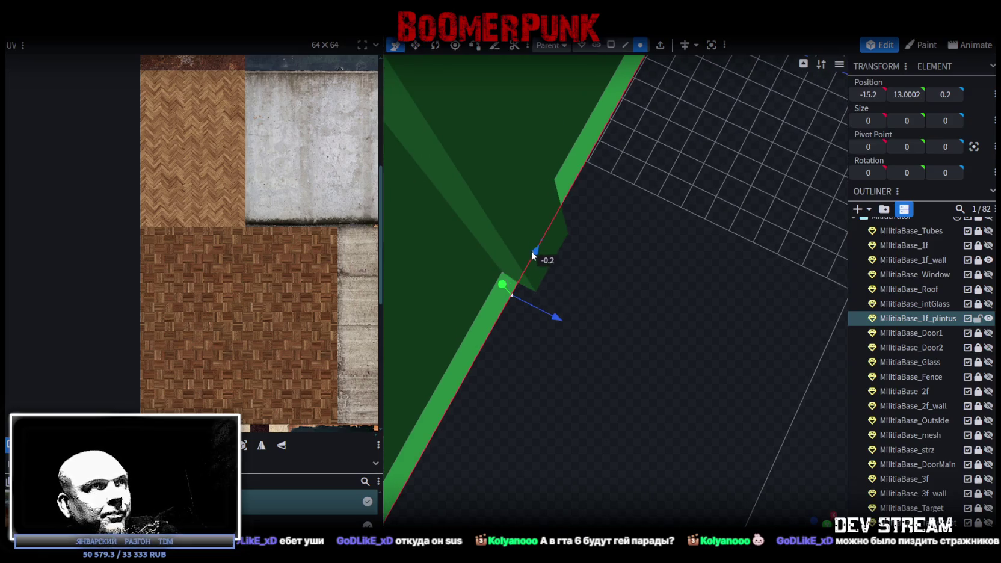
pyautogui.moveTo(645, 283)
pyautogui.mouseDown()
pyautogui.moveTo(620, 294)
pyautogui.moveTo(560, 285)
pyautogui.moveTo(628, 249)
pyautogui.mouseUp()
pyautogui.rightClick(628, 250)
pyautogui.press('2')
pyautogui.press('Escape')
# Step: Add a loop cut along the plintus at X -12, then slide it to X -14
pyautogui.click(584, 215)
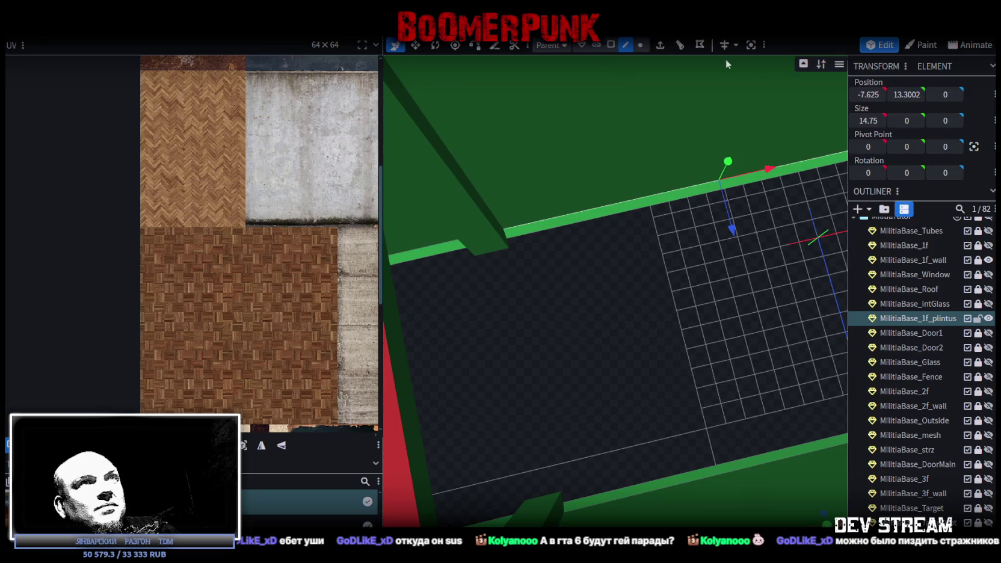
pyautogui.click(681, 44)
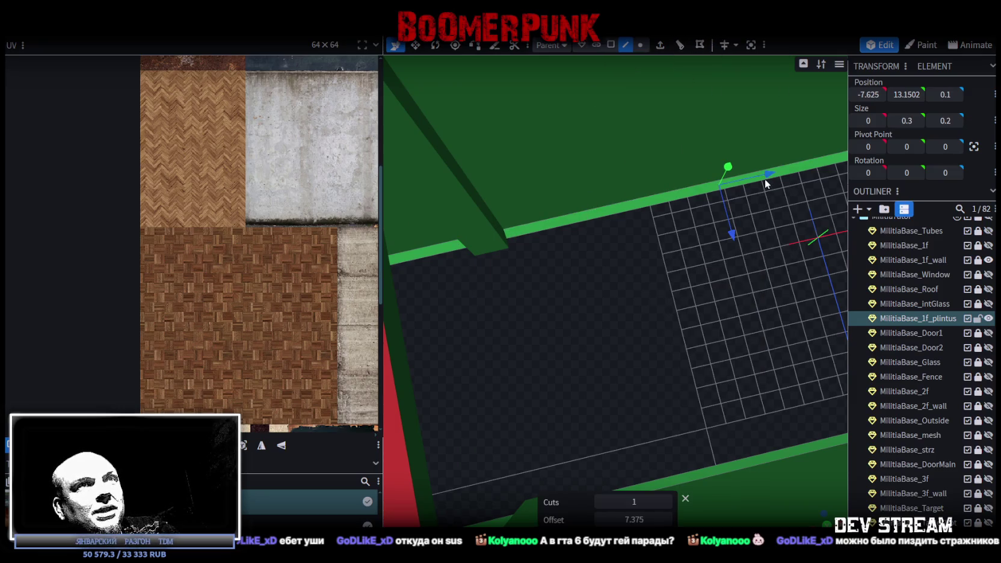
pyautogui.moveTo(765, 183); pyautogui.dragTo(603, 218)
pyautogui.click(866, 95)
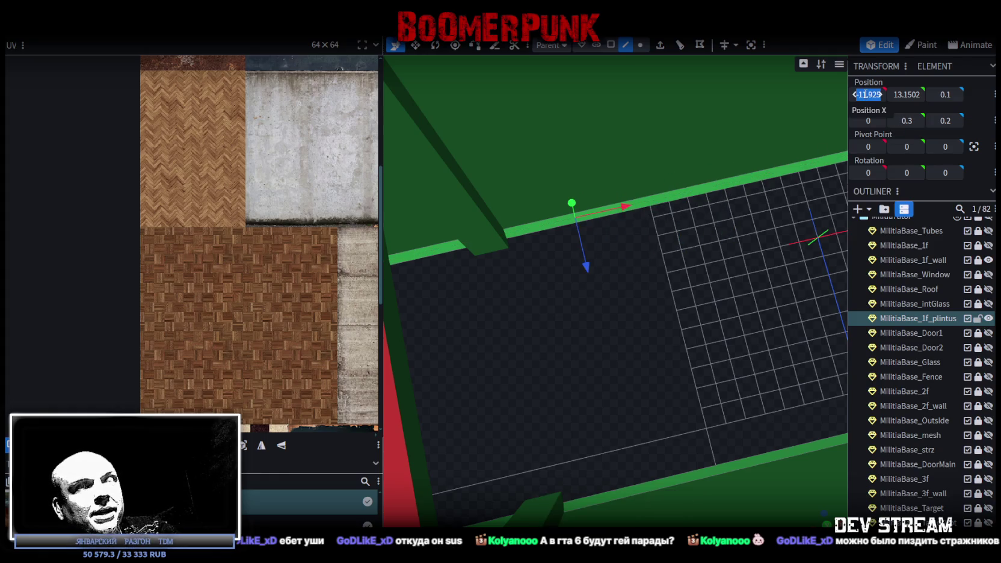
pyautogui.write('-12')
pyautogui.press('Return')
pyautogui.moveTo(581, 271)
pyautogui.mouseDown()
pyautogui.moveTo(617, 337)
pyautogui.moveTo(760, 238)
pyautogui.mouseUp()
pyautogui.moveTo(766, 202); pyautogui.dragTo(601, 244)
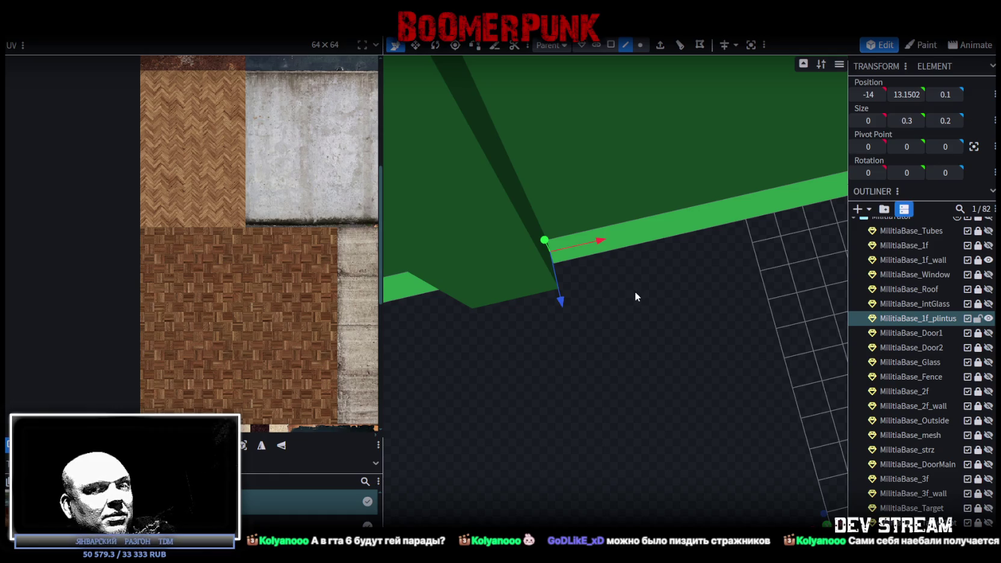
pyautogui.moveTo(614, 289); pyautogui.dragTo(582, 280)
# Step: Slide the baseboard's corner vertex along X to -13.8
pyautogui.click(640, 44)
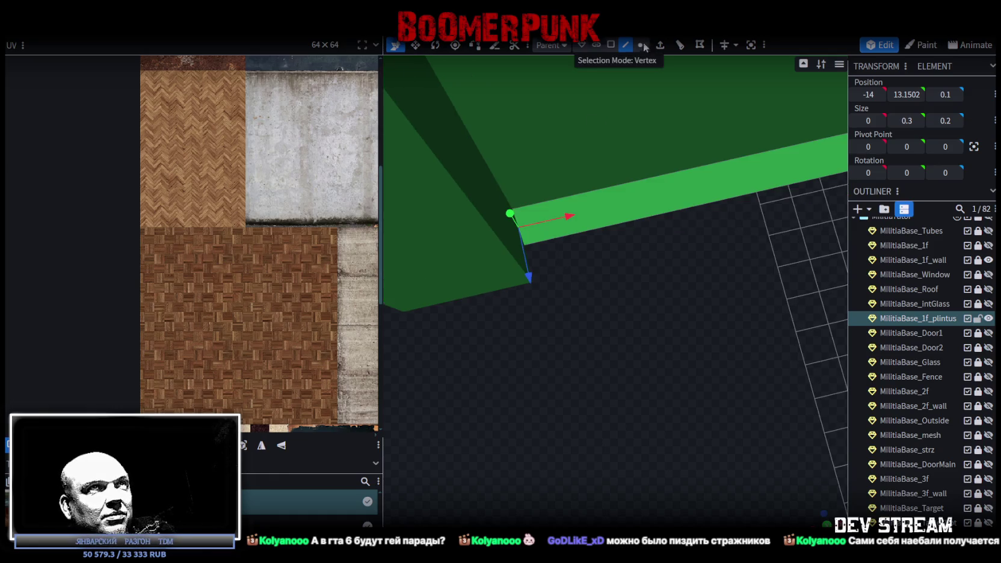
pyautogui.click(529, 244)
pyautogui.moveTo(575, 241); pyautogui.dragTo(599, 232)
pyautogui.moveTo(644, 291); pyautogui.dragTo(673, 309)
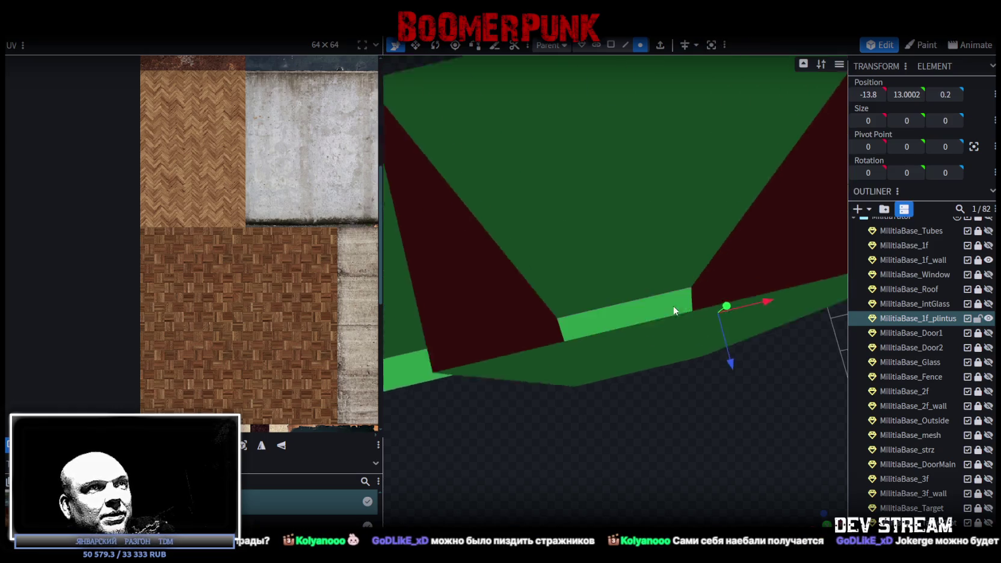
pyautogui.click(625, 45)
# Step: Loop cut the baseboard strip with 2 cuts and push the middle face 0.5 inward
pyautogui.click(623, 352)
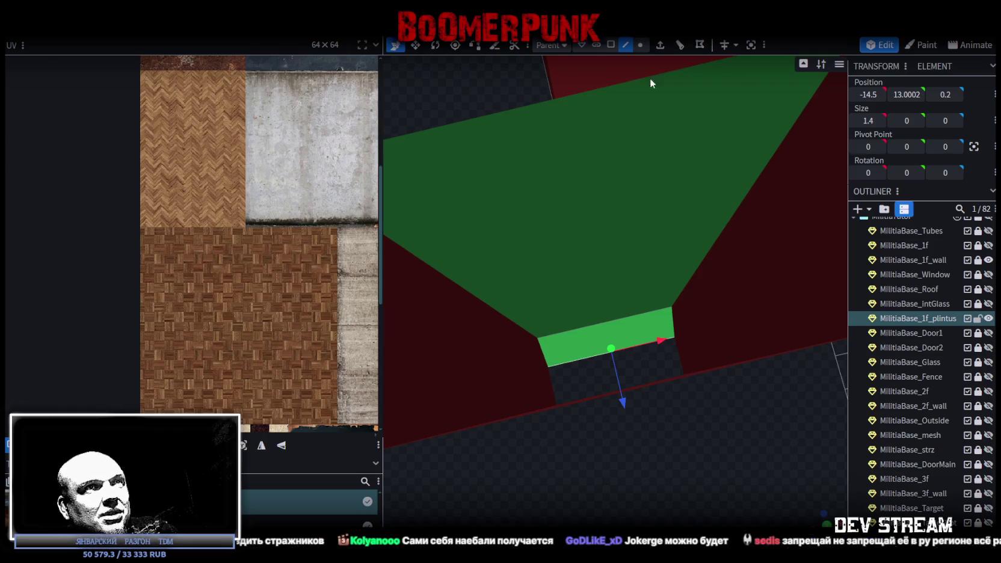
pyautogui.click(680, 46)
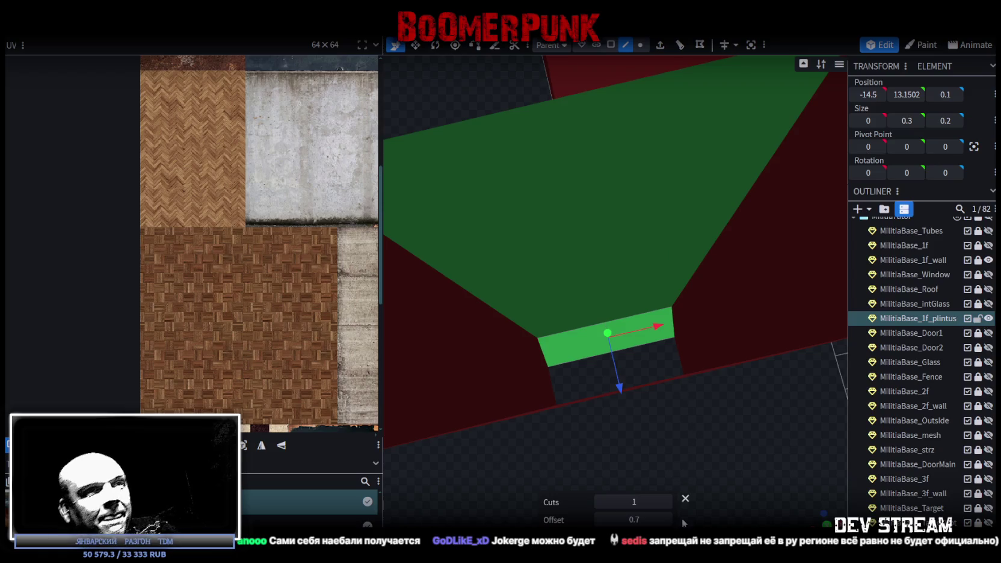
pyautogui.click(666, 501)
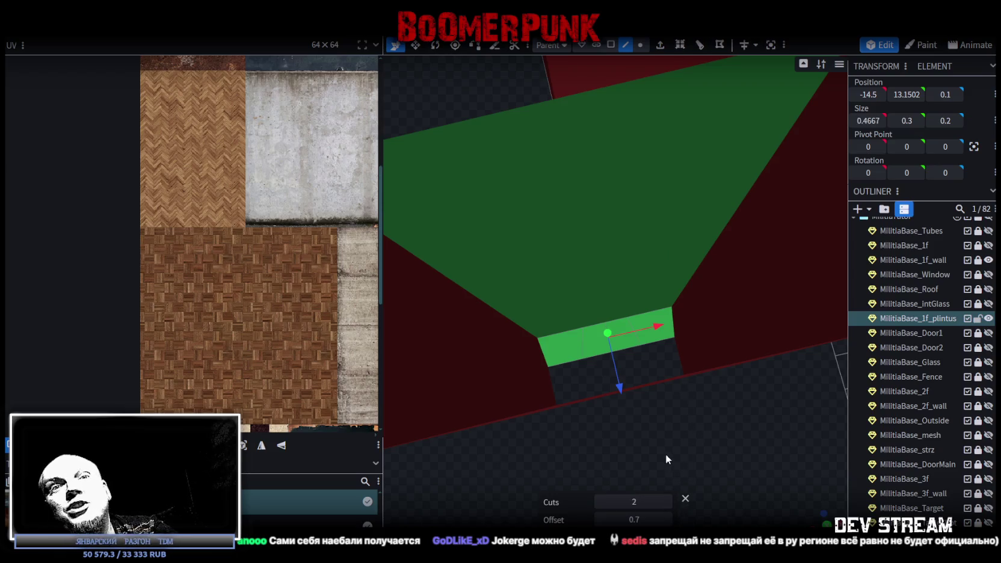
pyautogui.click(611, 44)
pyautogui.click(626, 347)
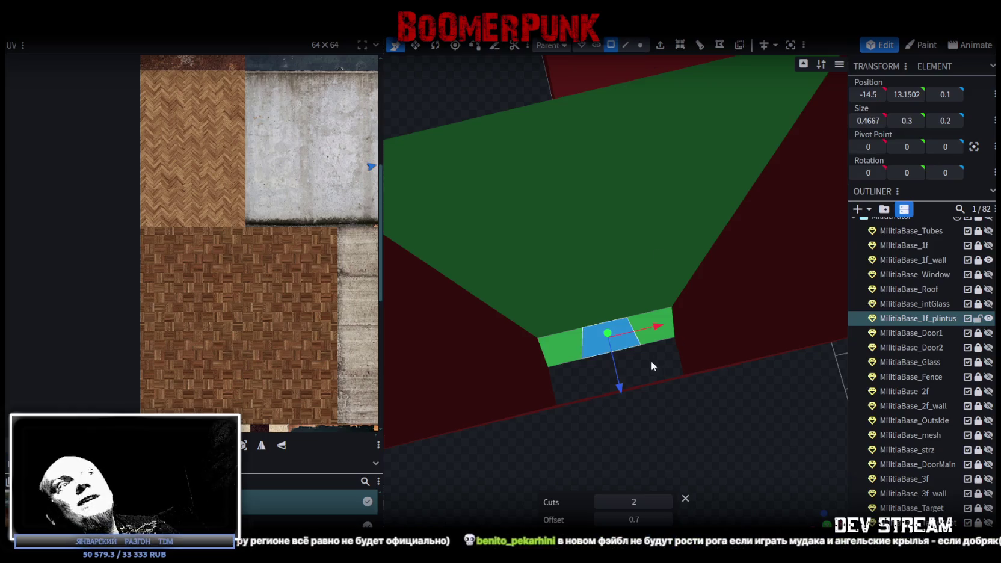
pyautogui.moveTo(618, 388); pyautogui.dragTo(639, 446)
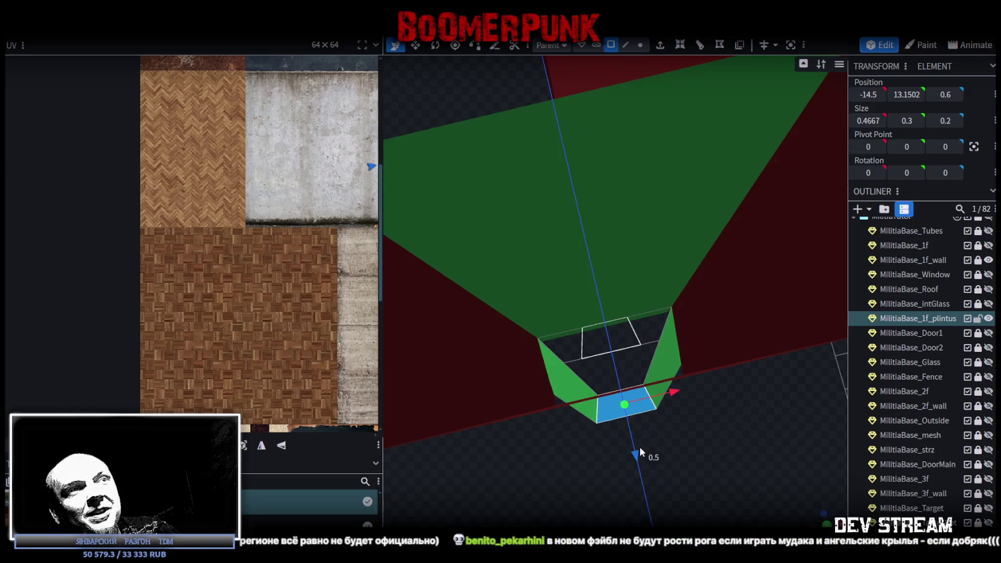
pyautogui.moveTo(735, 454); pyautogui.dragTo(662, 227)
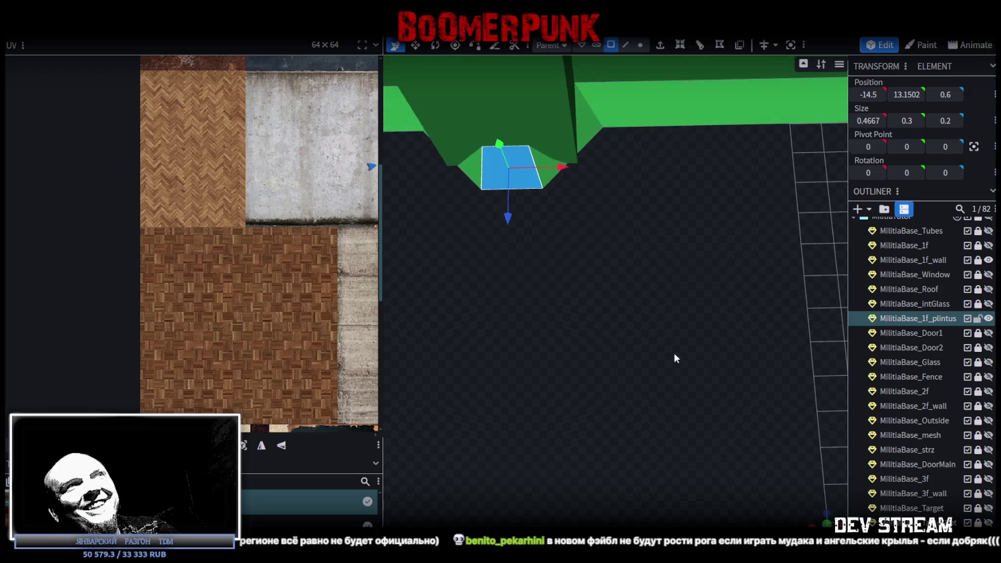
# Step: Select two notch corner vertices, undoing a trial 0.3 slide along X
pyautogui.click(640, 45)
pyautogui.click(554, 157)
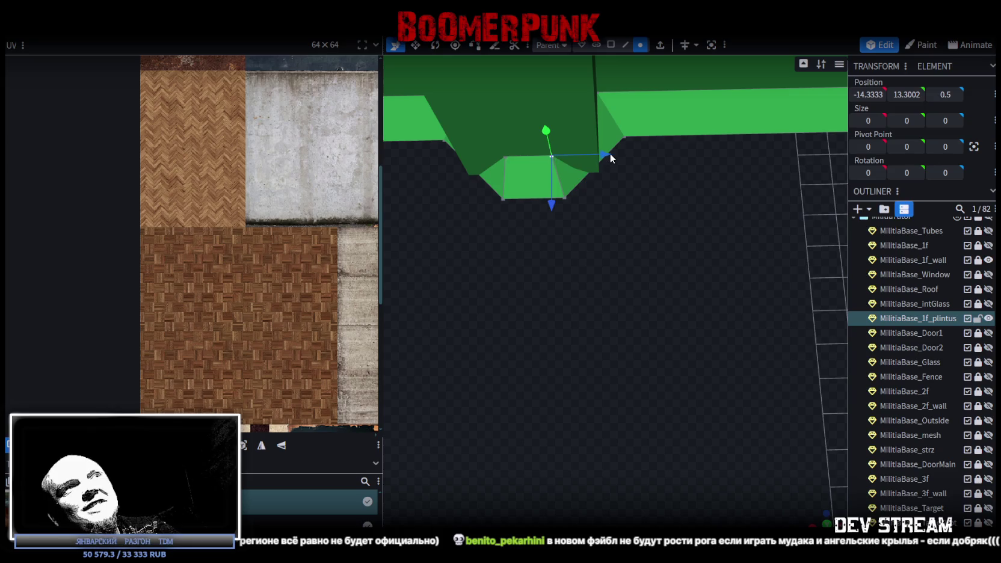
pyautogui.moveTo(606, 154)
pyautogui.mouseDown()
pyautogui.moveTo(649, 152)
pyautogui.moveTo(654, 177)
pyautogui.mouseUp()
pyautogui.hotkey('ctrl', 'z')
pyautogui.keyDown('shift'); pyautogui.click(565, 197); pyautogui.keyUp('shift')
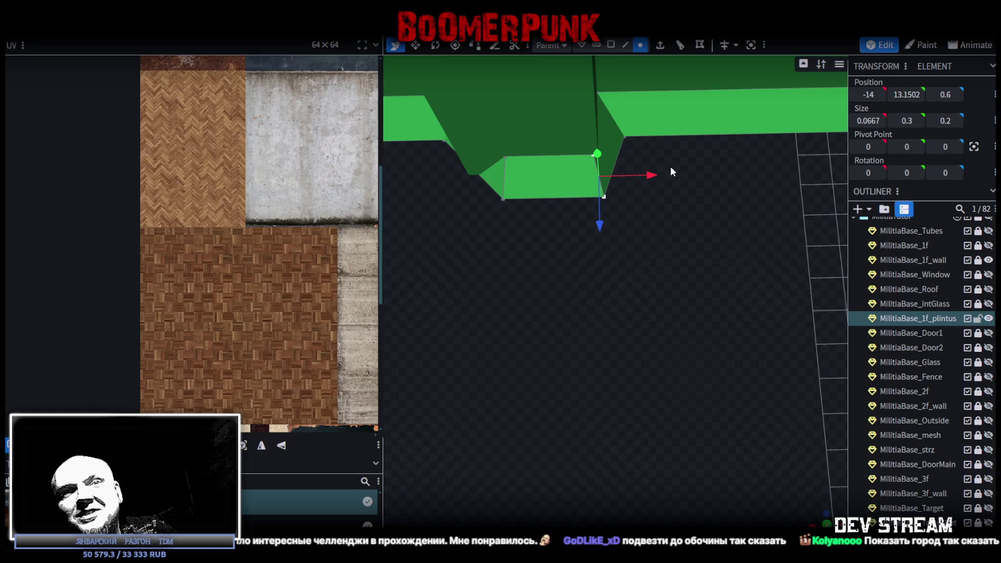
# Step: Set two notch vertices to X -14 and -13.8, keeping the edit past the concave-face warning
pyautogui.click(582, 130)
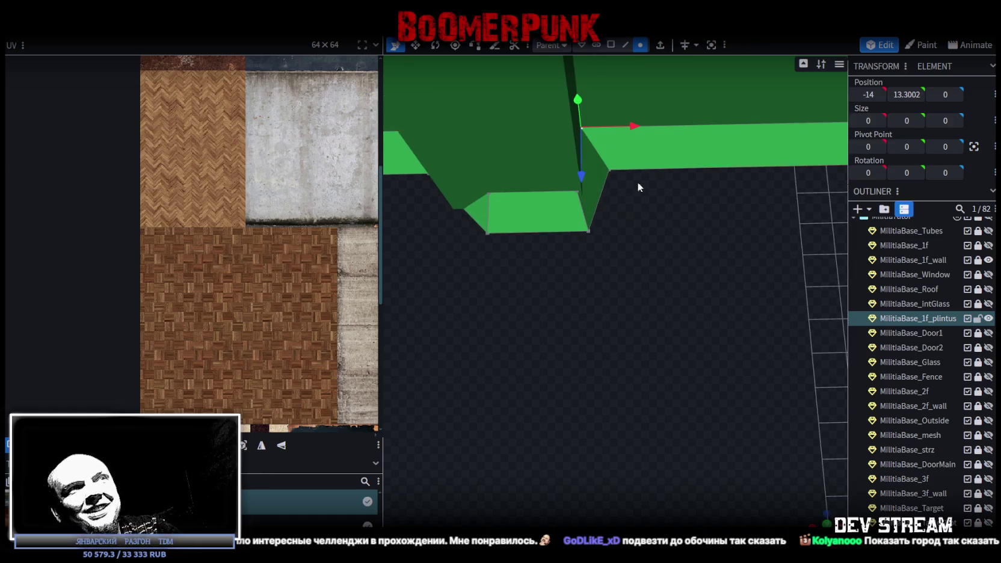
pyautogui.moveTo(867, 94); pyautogui.dragTo(876, 92)
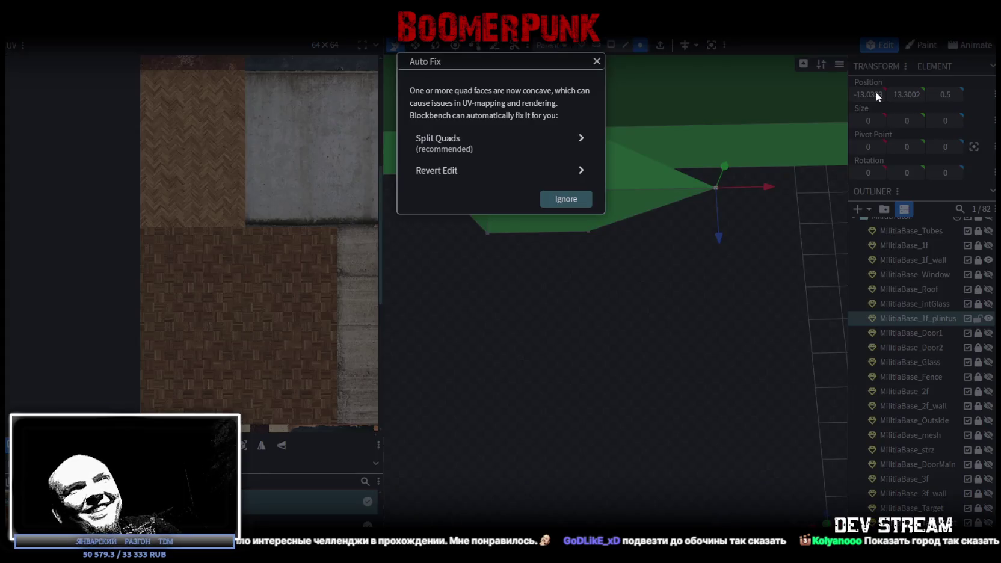
pyautogui.click(868, 93)
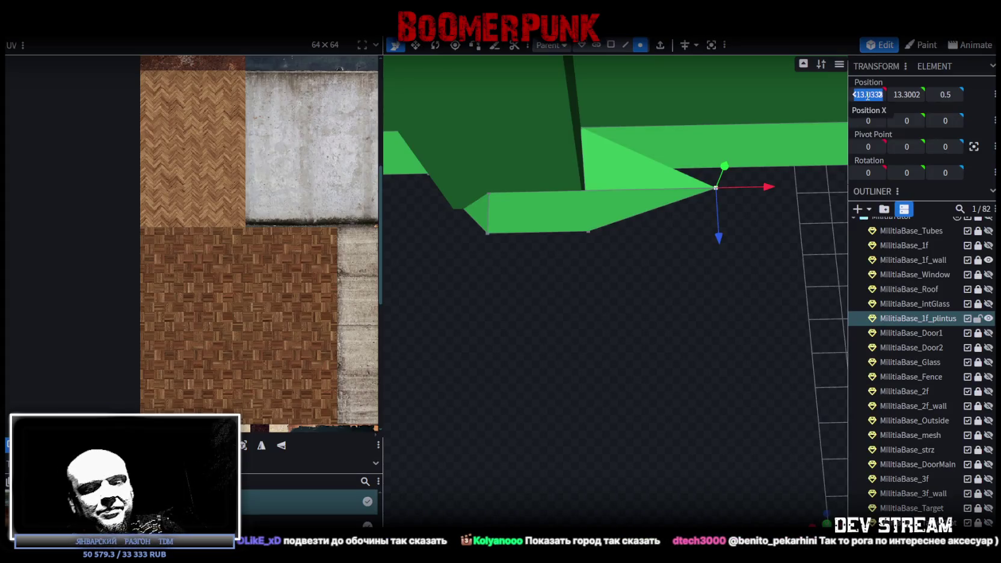
pyautogui.write('0')
pyautogui.press('Return')
pyautogui.click(866, 94)
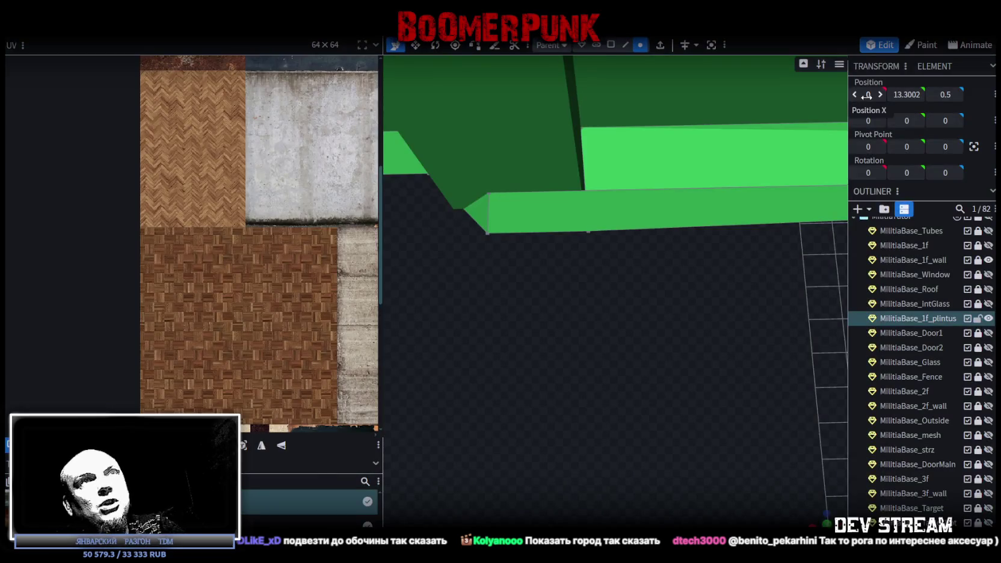
pyautogui.write('-14')
pyautogui.press('Return')
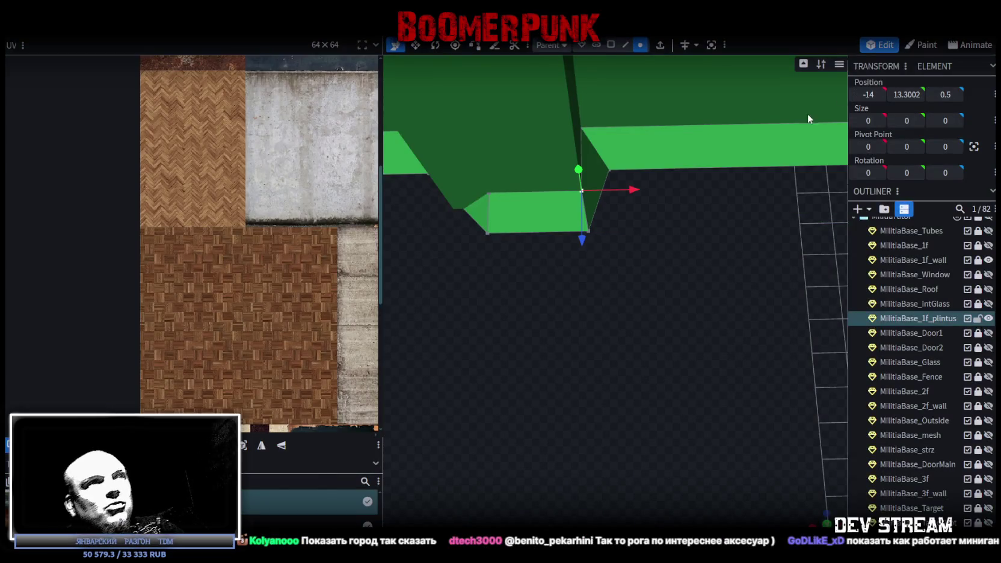
pyautogui.click(589, 231)
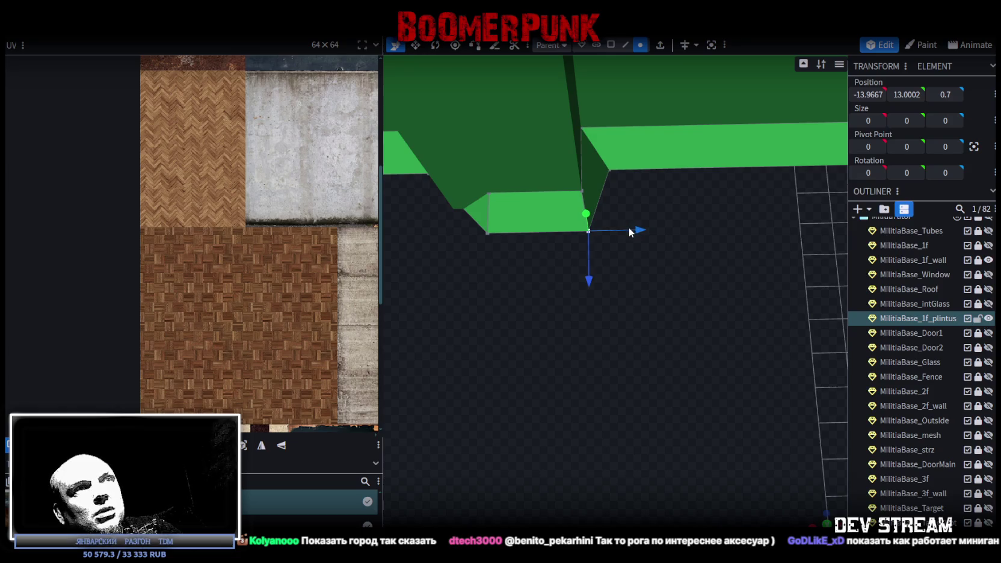
pyautogui.click(867, 95)
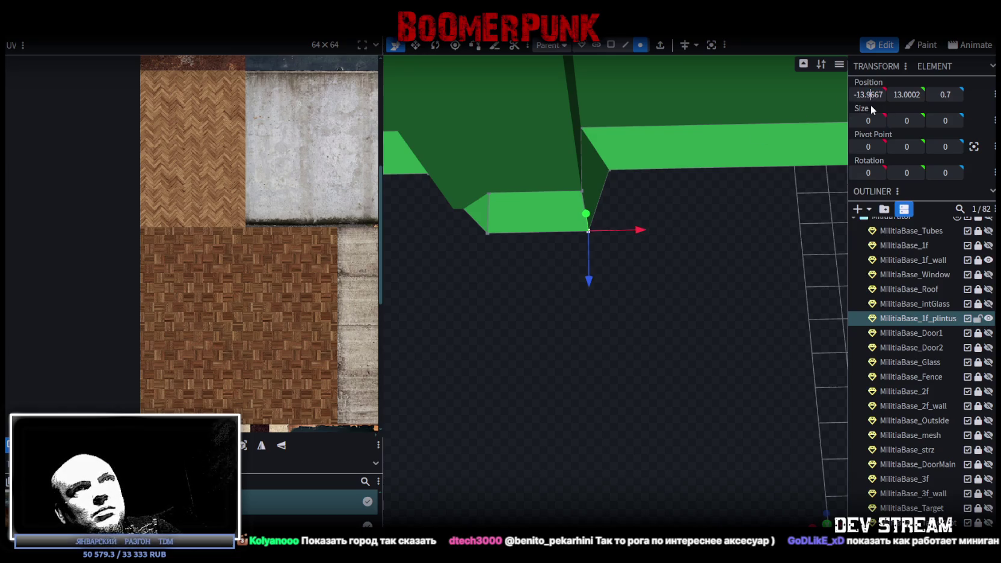
pyautogui.press('BackSpace')
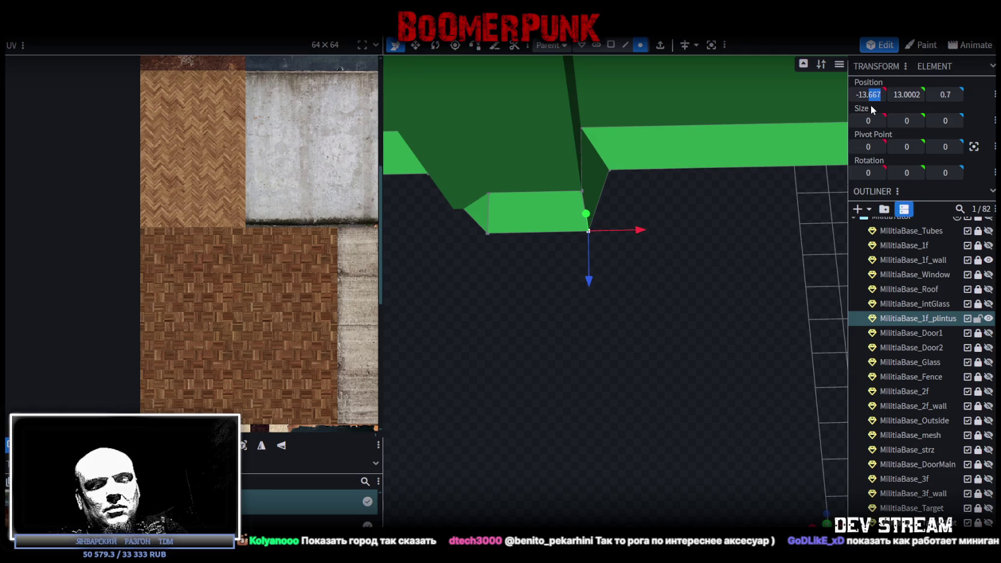
pyautogui.write('8')
pyautogui.press('Return')
# Step: Set the notch vertices at Z 0.5 and Z 0.7 to X -15 and -15.2
pyautogui.moveTo(582, 278)
pyautogui.mouseDown()
pyautogui.moveTo(600, 340)
pyautogui.moveTo(654, 219)
pyautogui.mouseUp()
pyautogui.click(662, 180)
pyautogui.click(712, 239)
pyautogui.click(866, 95)
pyautogui.write('-15')
pyautogui.press('Return')
pyautogui.click(698, 274)
pyautogui.click(866, 94)
pyautogui.write('-15.2')
pyautogui.press('Return')
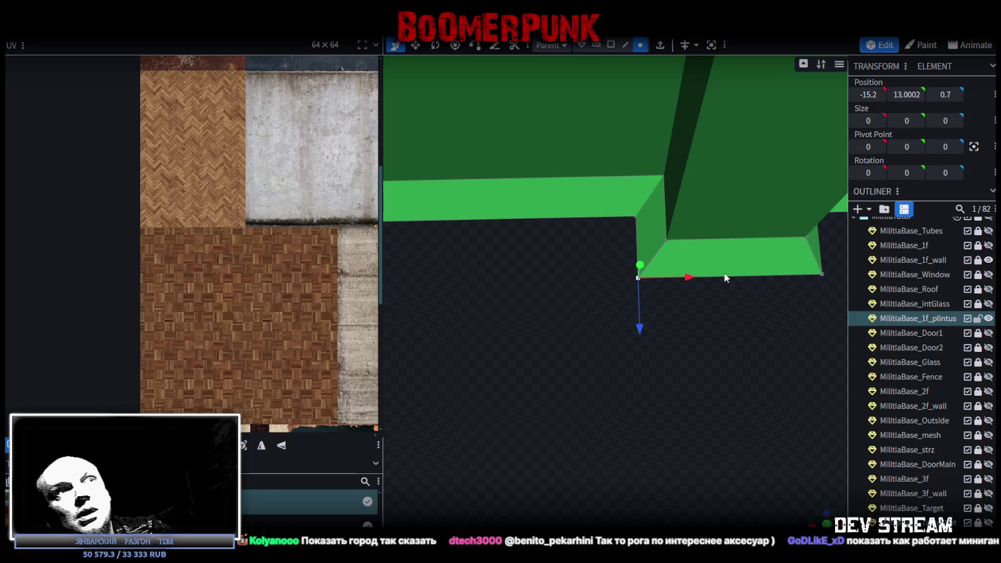
# Step: Zoom out and orbit to view the baseboard over the green walls
pyautogui.scroll(-3, 692, 289)
pyautogui.scroll(-2, 631, 303)
pyautogui.moveTo(631, 302)
pyautogui.mouseDown()
pyautogui.moveTo(646, 293)
pyautogui.moveTo(624, 308)
pyautogui.moveTo(576, 297)
pyautogui.mouseUp()
pyautogui.scroll(3, 577, 297)
pyautogui.moveTo(635, 246)
pyautogui.mouseDown()
pyautogui.moveTo(644, 254)
pyautogui.moveTo(485, 218)
pyautogui.moveTo(721, 200)
pyautogui.moveTo(692, 241)
pyautogui.moveTo(724, 270)
pyautogui.mouseUp()
pyautogui.scroll(-3, 485, 207)
pyautogui.click(611, 45)
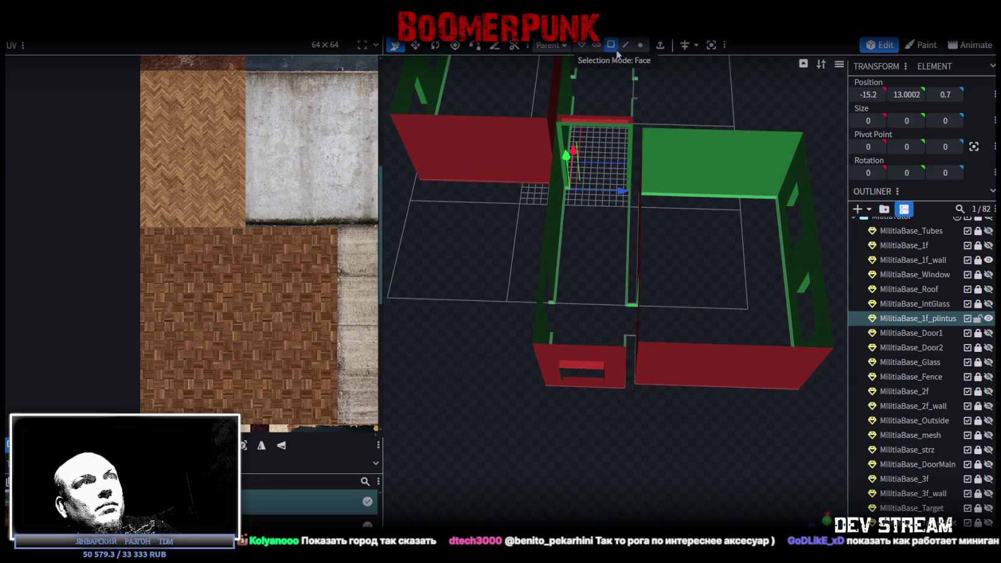
# Step: From a top-down view, auto-generate the baseboard's UVs so its islands spread larger across the atlas
pyautogui.moveTo(685, 233)
pyautogui.mouseDown()
pyautogui.moveTo(701, 183)
pyautogui.moveTo(570, 220)
pyautogui.mouseUp()
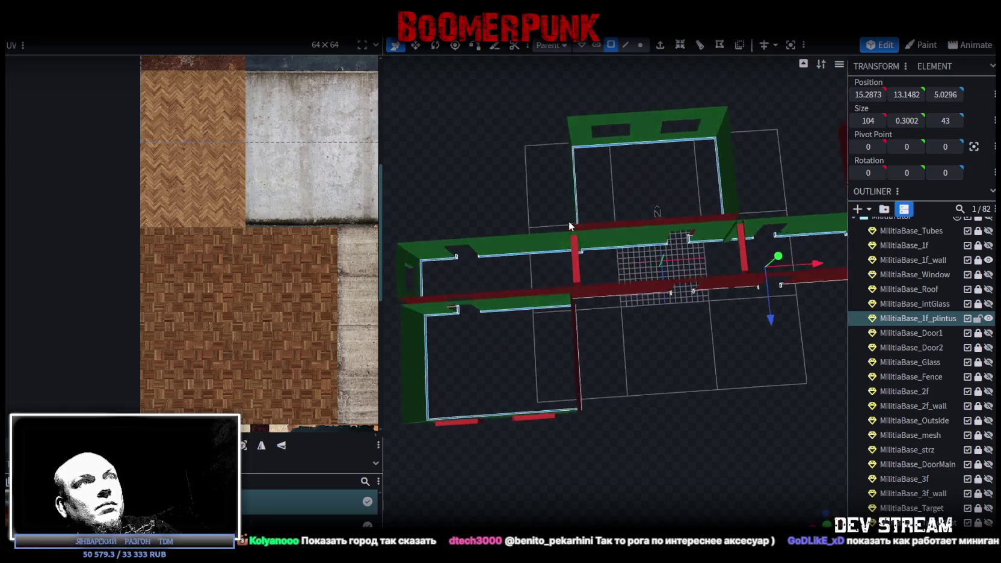
pyautogui.press('KP_7')
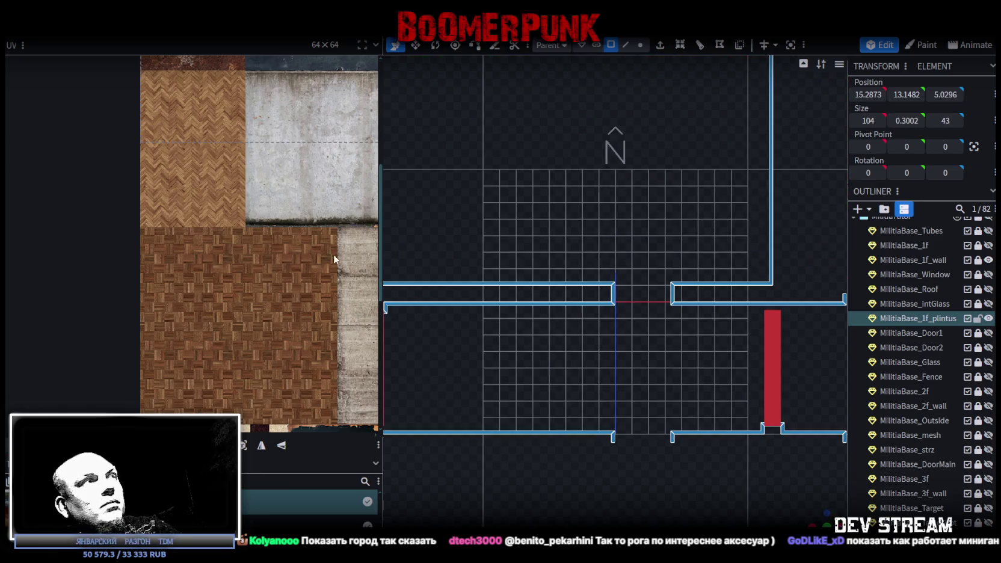
pyautogui.scroll(-5, 330, 252)
pyautogui.scroll(3, 344, 234)
pyautogui.scroll(-2, 301, 258)
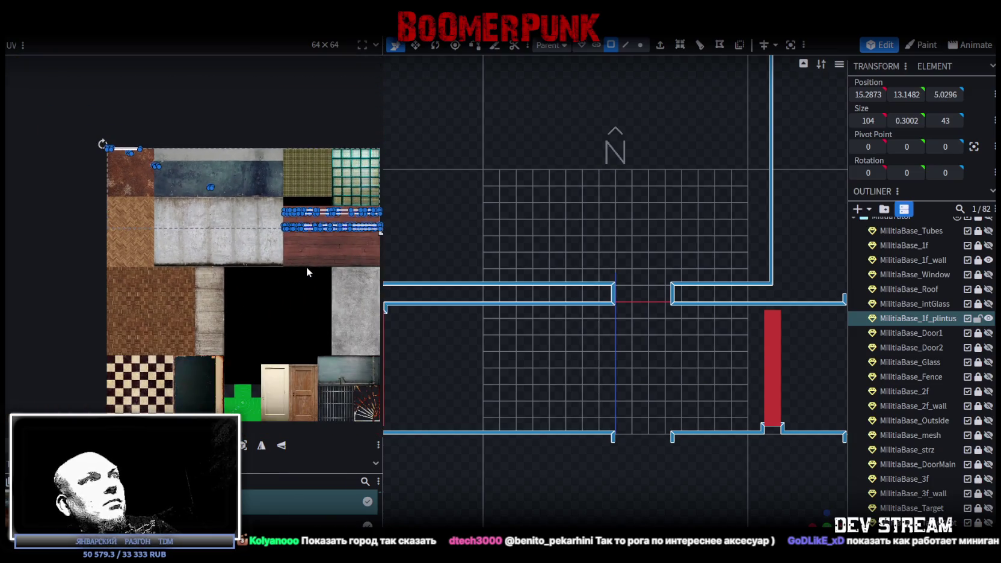
pyautogui.moveTo(307, 272); pyautogui.dragTo(302, 301, button='middle')
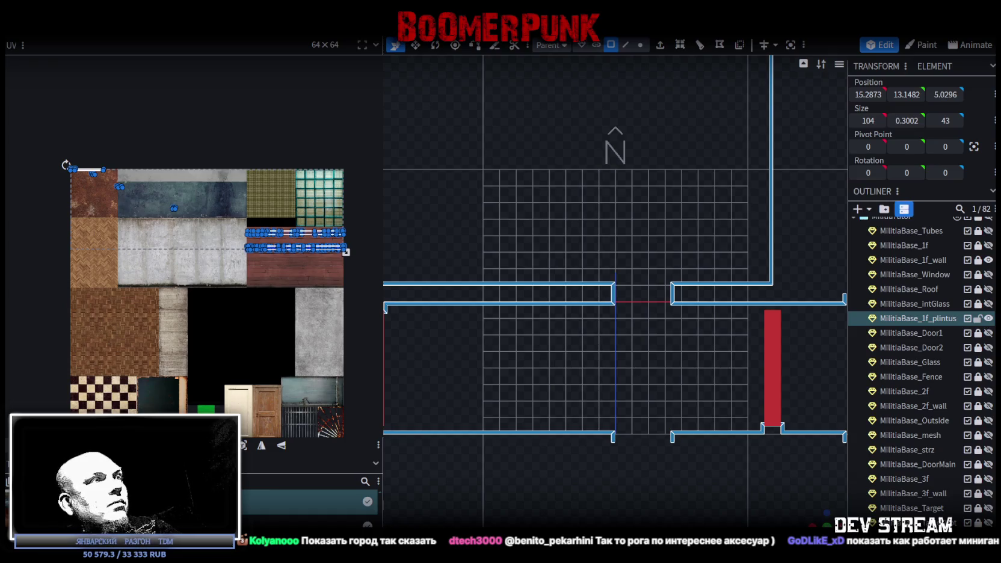
pyautogui.scroll(-3, 688, 373)
pyautogui.scroll(-2, 678, 372)
pyautogui.scroll(-2, 654, 405)
pyautogui.scroll(-1, 623, 383)
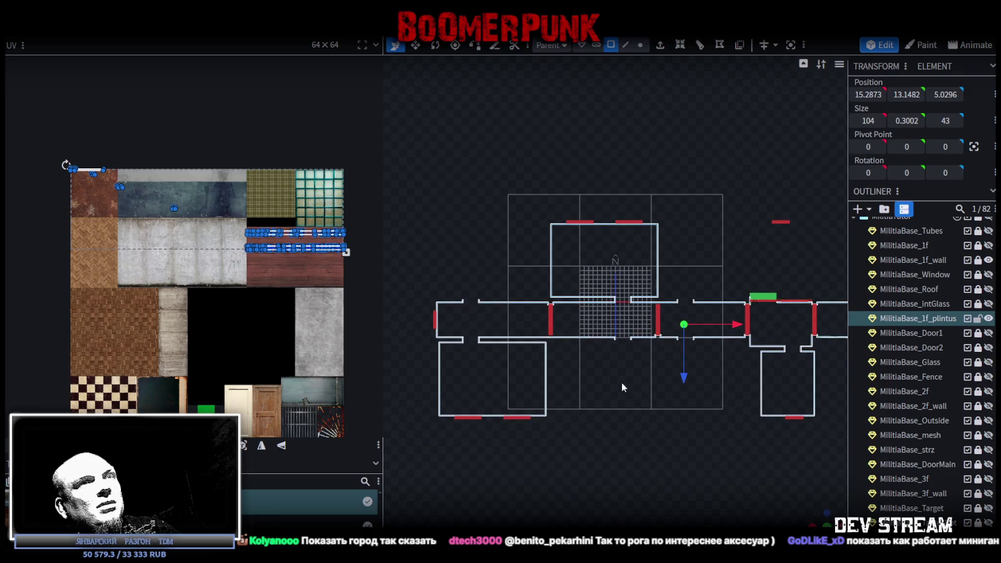
pyautogui.moveTo(638, 384); pyautogui.dragTo(585, 354, button='right')
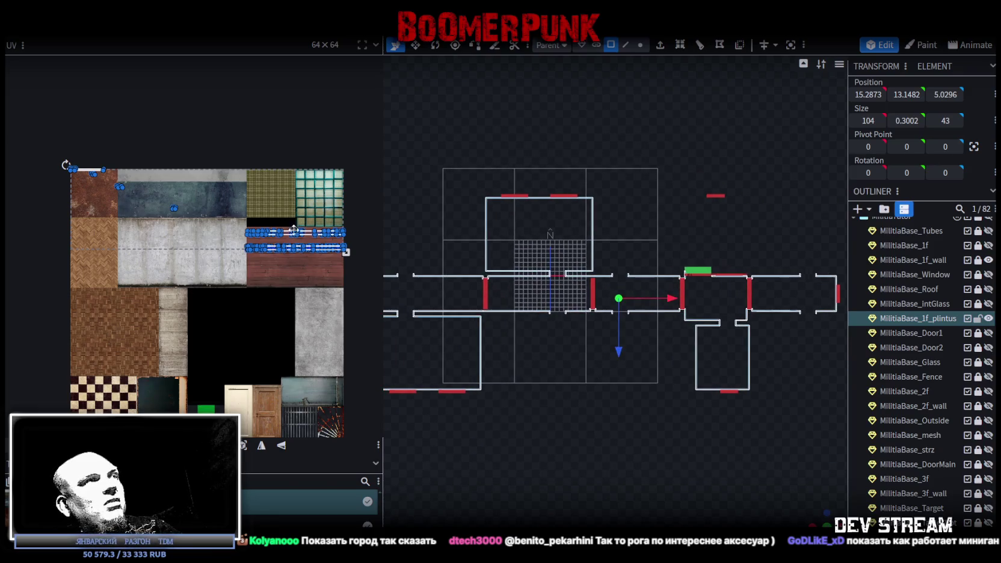
pyautogui.scroll(3, 153, 212)
pyautogui.scroll(-3, 106, 201)
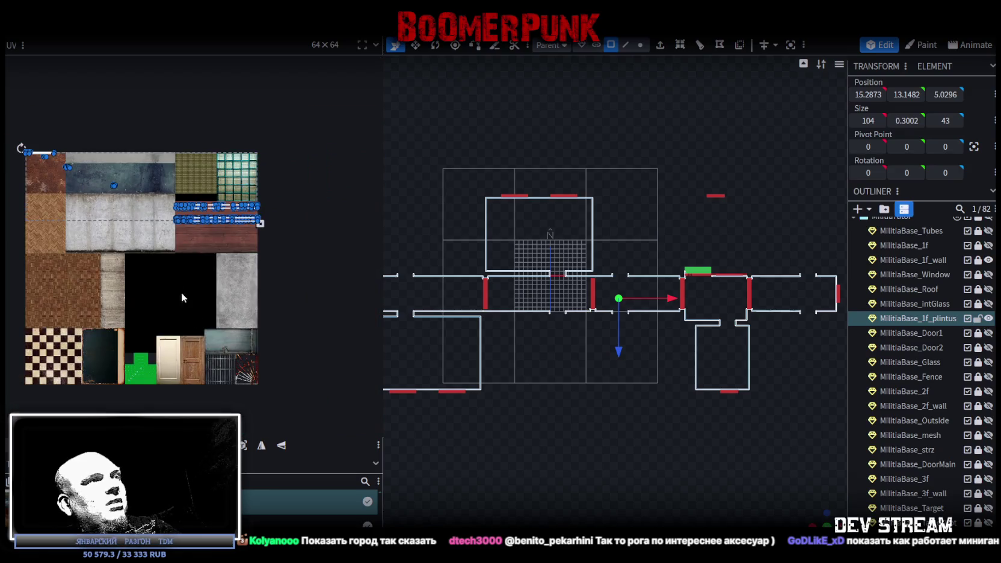
pyautogui.click(243, 444)
pyautogui.scroll(2, 248, 294)
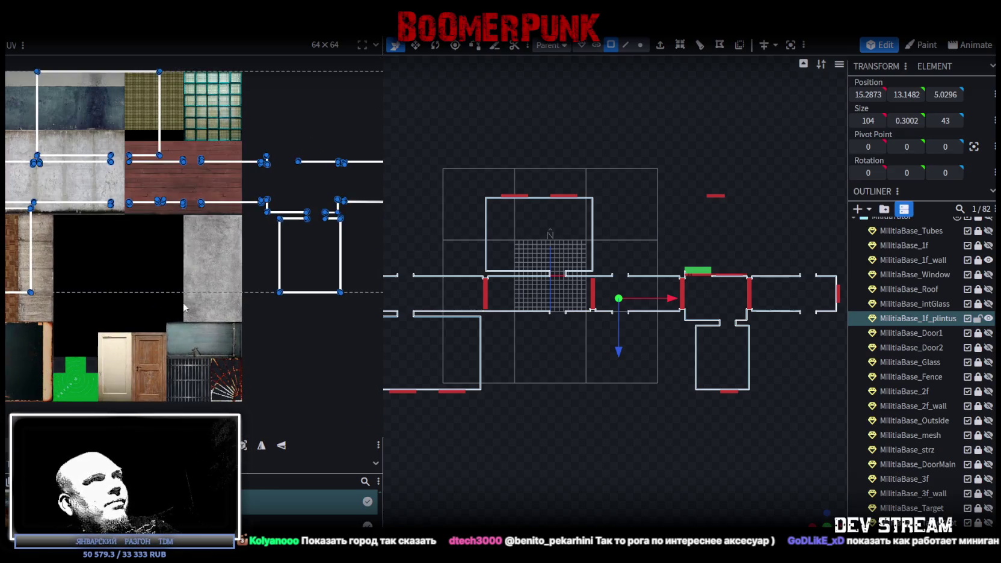
pyautogui.scroll(-1, 261, 327)
pyautogui.scroll(-2, 257, 297)
pyautogui.scroll(1, 256, 297)
pyautogui.scroll(1, 265, 309)
# Step: Box-select all the baseboard's UV islands and drag them onto the red wood-plank area of the texture
pyautogui.moveTo(265, 309); pyautogui.dragTo(136, 297, button='middle')
pyautogui.moveTo(135, 297); pyautogui.dragTo(364, 122)
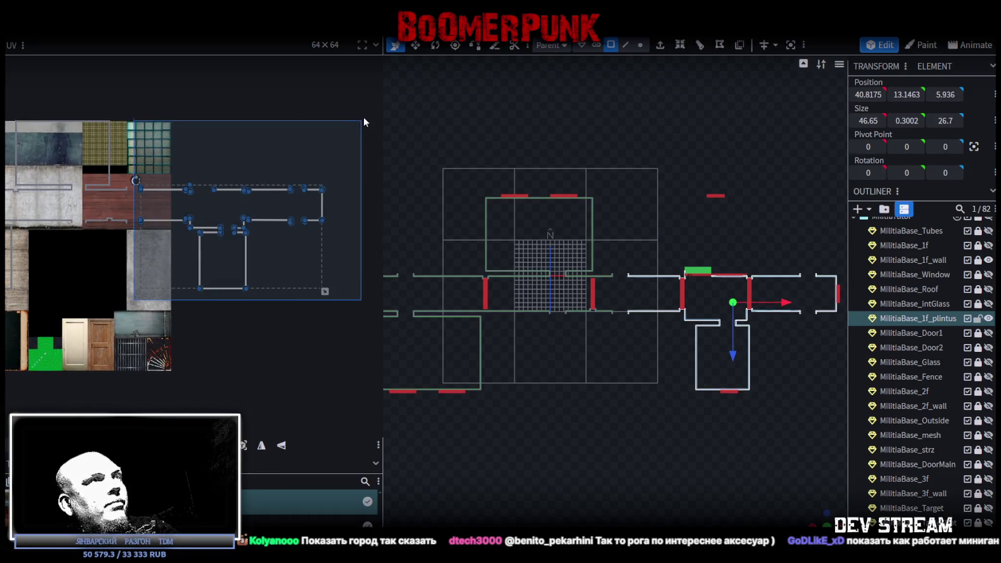
pyautogui.moveTo(188, 337); pyautogui.dragTo(306, 376, button='middle')
pyautogui.moveTo(281, 233)
pyautogui.mouseDown()
pyautogui.moveTo(105, 259)
pyautogui.moveTo(136, 221)
pyautogui.moveTo(124, 219)
pyautogui.mouseUp()
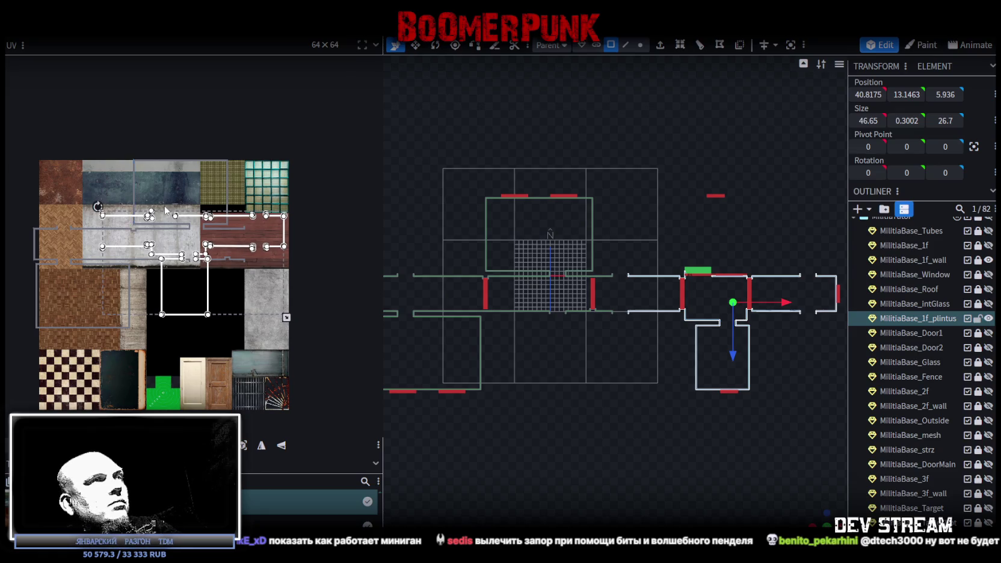
# Step: Select every UV face of the baseboard with Ctrl+A
pyautogui.scroll(2, 166, 211)
pyautogui.scroll(2, 232, 219)
pyautogui.scroll(2, 278, 227)
pyautogui.scroll(1, 174, 232)
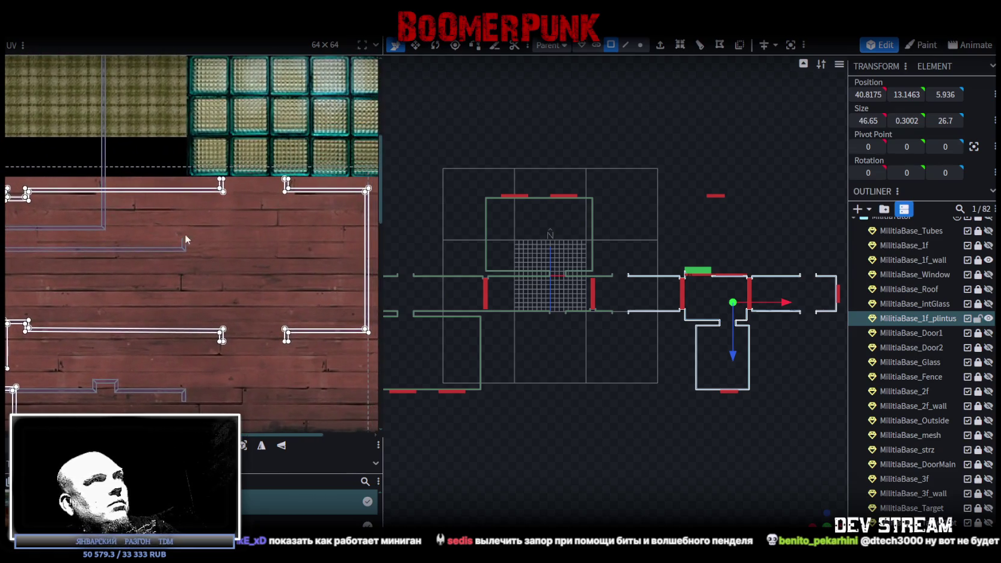
pyautogui.scroll(-1, 291, 223)
pyautogui.scroll(-1, 294, 219)
pyautogui.scroll(-1, 301, 219)
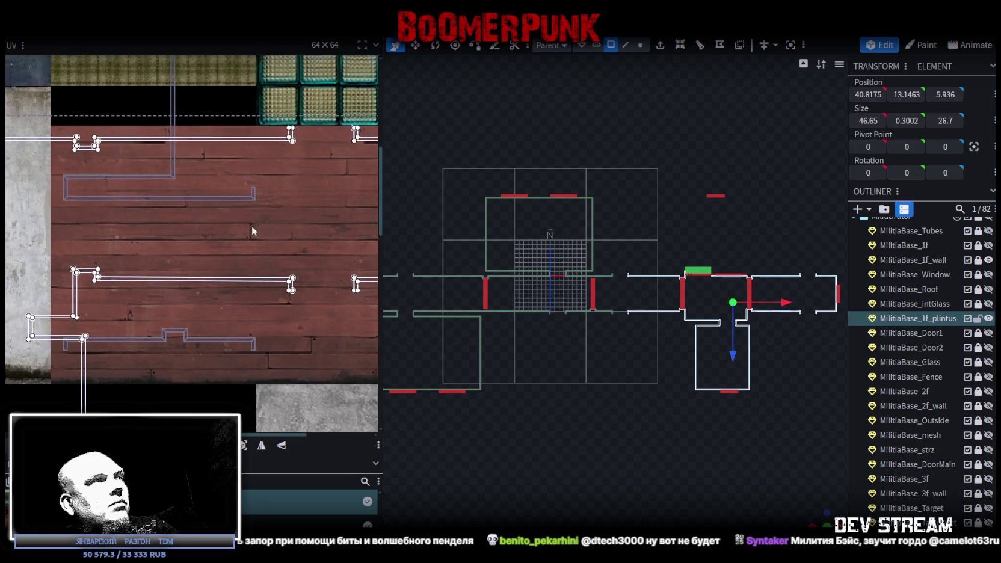
pyautogui.scroll(-1, 255, 225)
pyautogui.hotkey('ctrl', 'a')
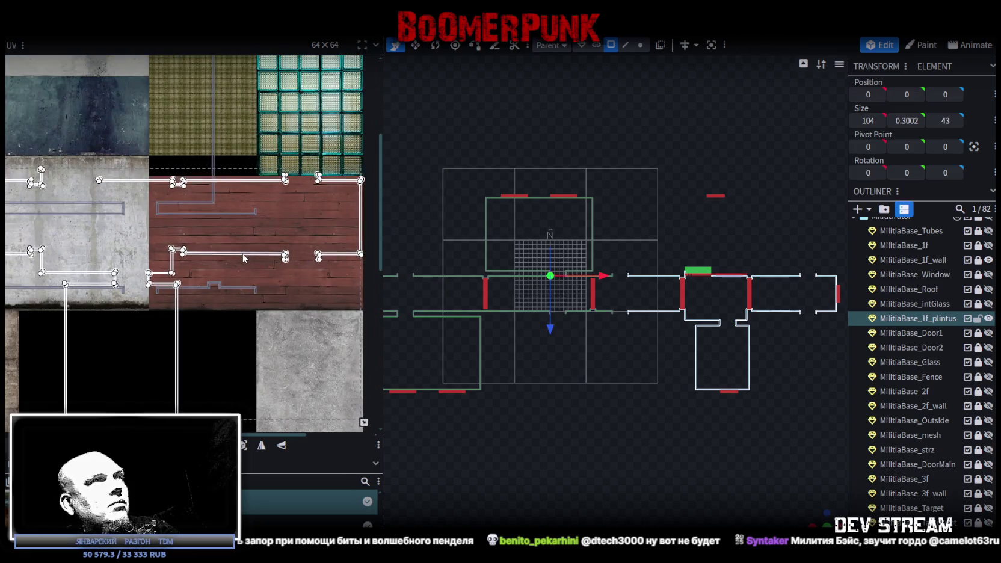
pyautogui.scroll(2, 177, 188)
pyautogui.scroll(1, 133, 193)
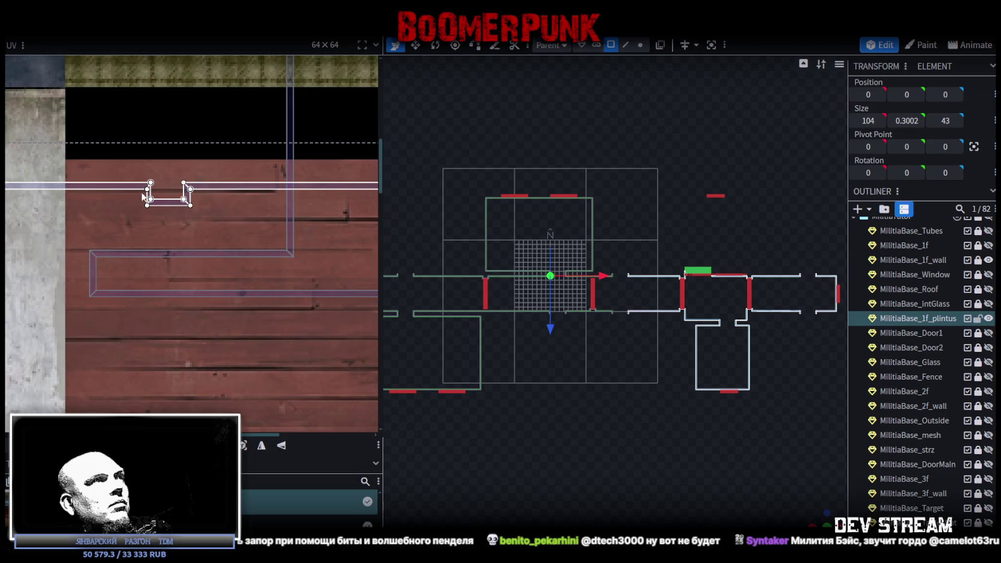
pyautogui.scroll(1, 132, 193)
pyautogui.scroll(1, 152, 202)
# Step: Select a single narrow vertical notch face, then switch to edge selection mode
pyautogui.click(148, 209)
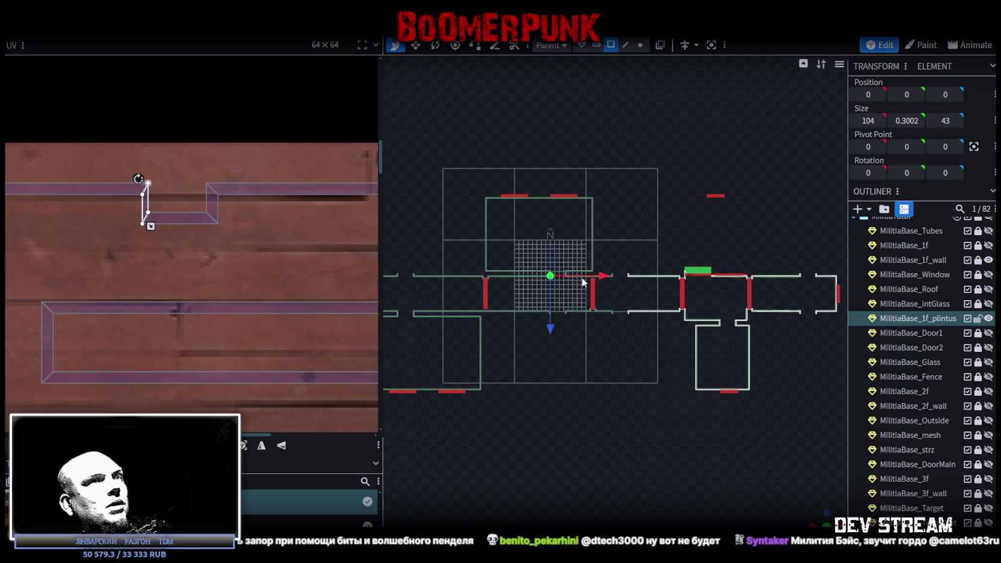
pyautogui.scroll(1, 671, 323)
pyautogui.scroll(2, 661, 328)
pyautogui.scroll(-2, 678, 344)
pyautogui.hscroll(-2, 702, 294)
pyautogui.hscroll(3, 711, 327)
pyautogui.hscroll(2, 634, 341)
pyautogui.scroll(2, 628, 340)
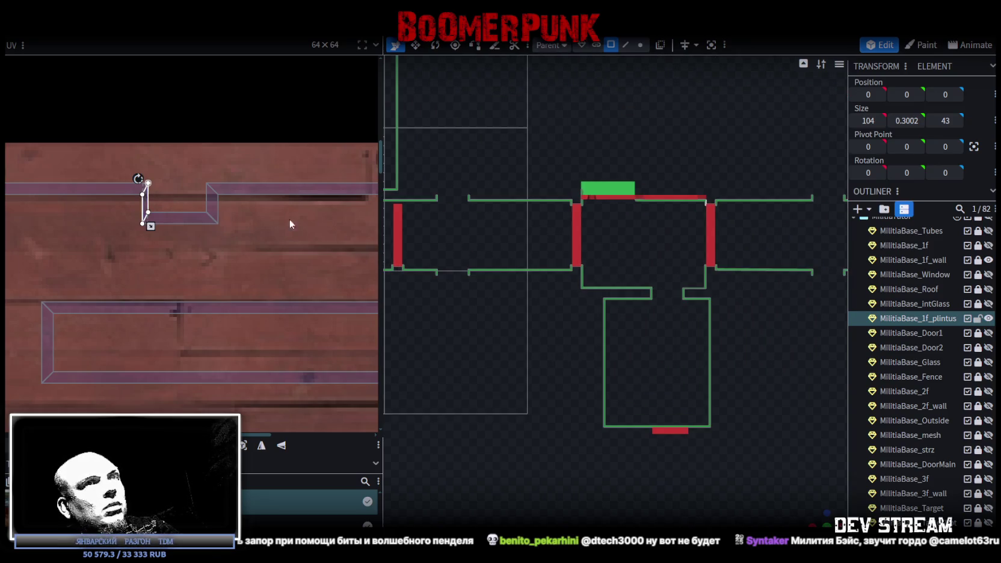
pyautogui.scroll(1, 624, 342)
pyautogui.scroll(2, 630, 278)
pyautogui.scroll(3, 630, 277)
pyautogui.scroll(2, 612, 282)
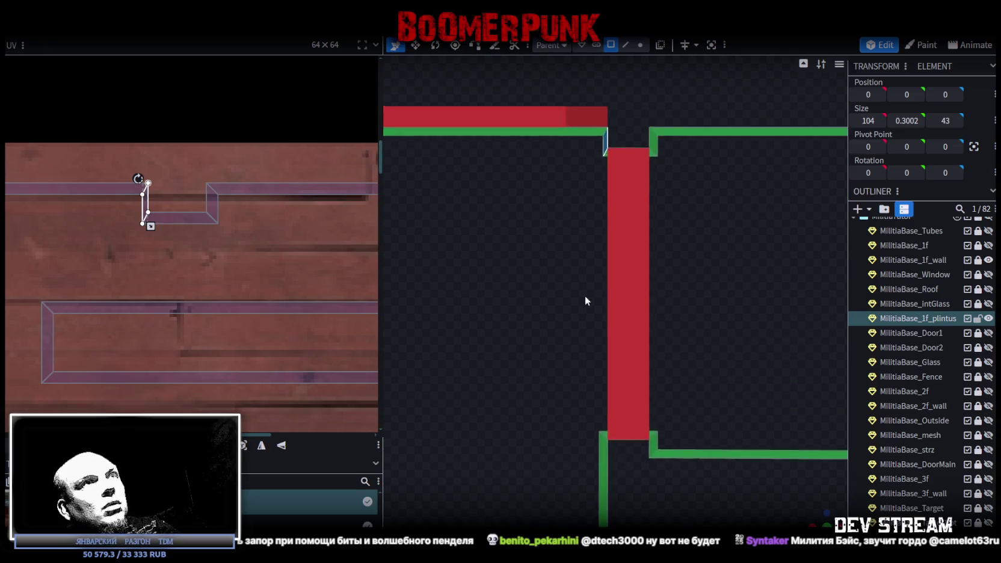
pyautogui.click(626, 45)
# Step: Nudge the baseboard edge at the pillar corner slightly left to X 43.8
pyautogui.click(611, 192)
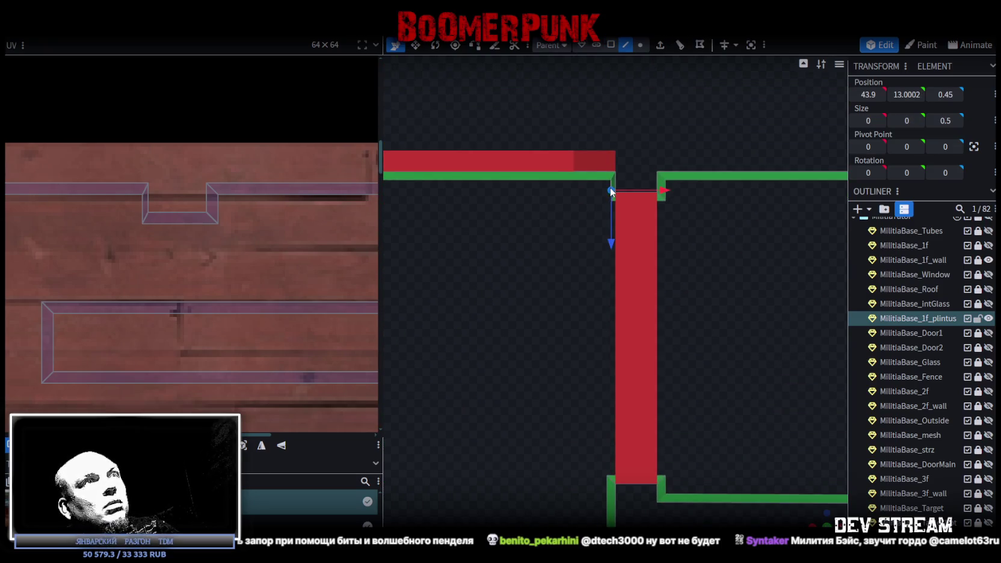
pyautogui.moveTo(657, 188); pyautogui.dragTo(653, 188)
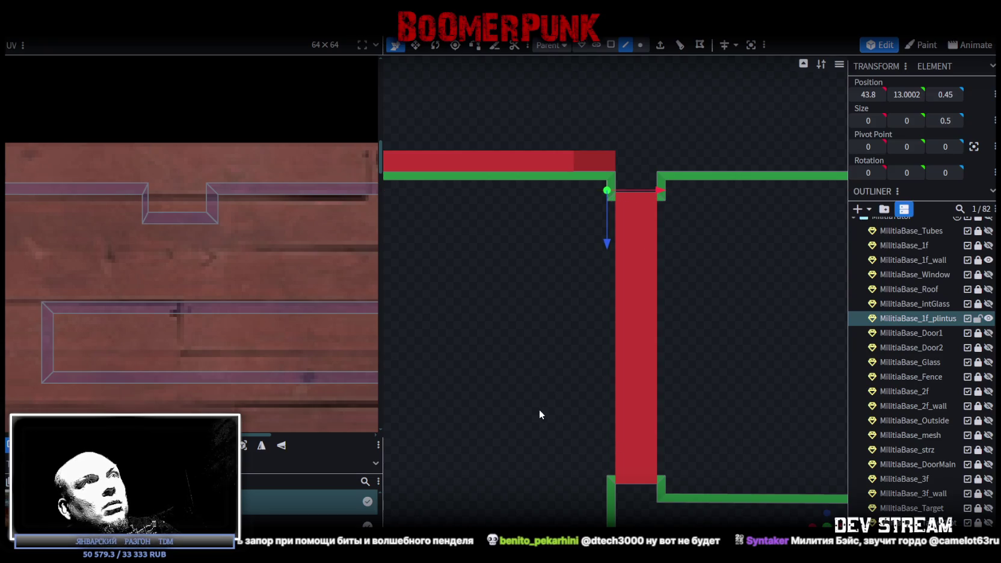
pyautogui.scroll(-2, 541, 410)
pyautogui.scroll(-1, 542, 410)
pyautogui.scroll(-1, 154, 310)
pyautogui.scroll(-1, 170, 310)
# Step: Select the notch's two side UV faces and shift them over the red wood tile
pyautogui.moveTo(238, 355)
pyautogui.mouseDown(button='middle')
pyautogui.moveTo(197, 279)
pyautogui.moveTo(212, 217)
pyautogui.mouseUp(button='middle')
pyautogui.scroll(2, 335, 261)
pyautogui.scroll(1, 208, 284)
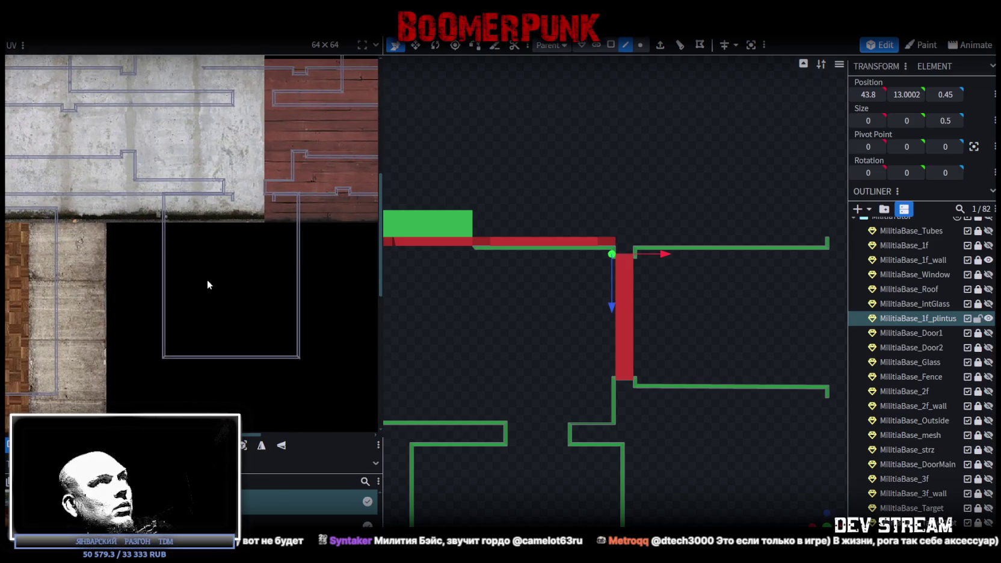
pyautogui.scroll(-2, 208, 284)
pyautogui.scroll(2, 269, 368)
pyautogui.scroll(-3, 216, 291)
pyautogui.moveTo(216, 291)
pyautogui.mouseDown(button='middle')
pyautogui.moveTo(323, 340)
pyautogui.moveTo(323, 311)
pyautogui.mouseUp(button='middle')
pyautogui.scroll(1, 363, 341)
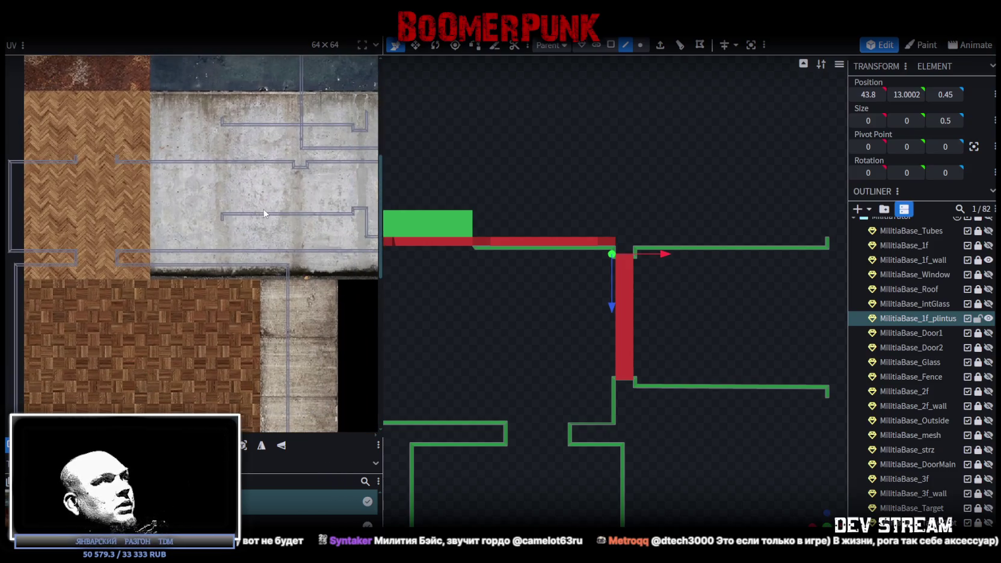
pyautogui.scroll(2, 146, 142)
pyautogui.moveTo(146, 141); pyautogui.dragTo(47, 337, button='middle')
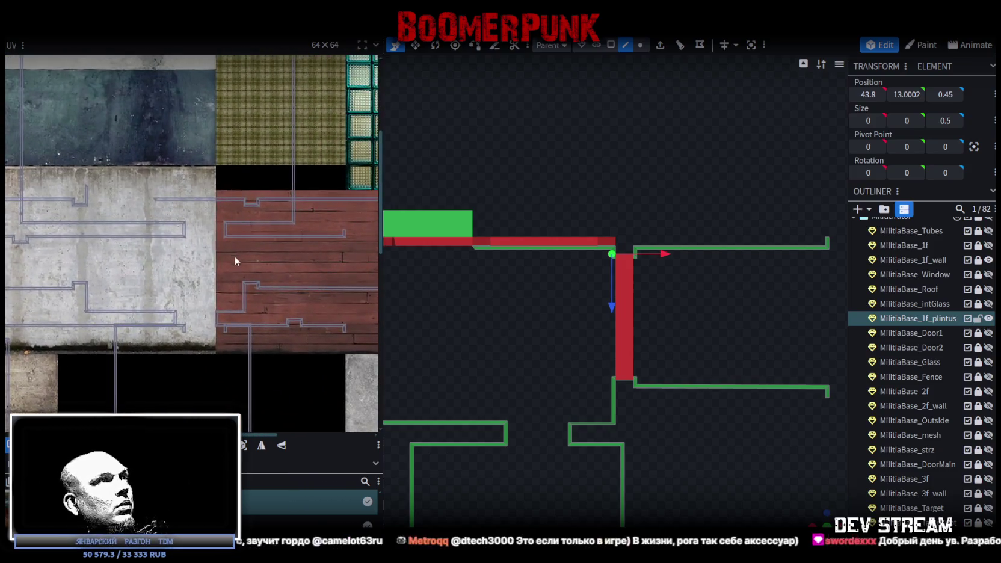
pyautogui.scroll(1, 258, 234)
pyautogui.scroll(2, 176, 326)
pyautogui.moveTo(146, 335)
pyautogui.mouseDown()
pyautogui.moveTo(239, 326)
pyautogui.moveTo(216, 331)
pyautogui.moveTo(263, 356)
pyautogui.mouseUp()
pyautogui.rightClick(263, 359)
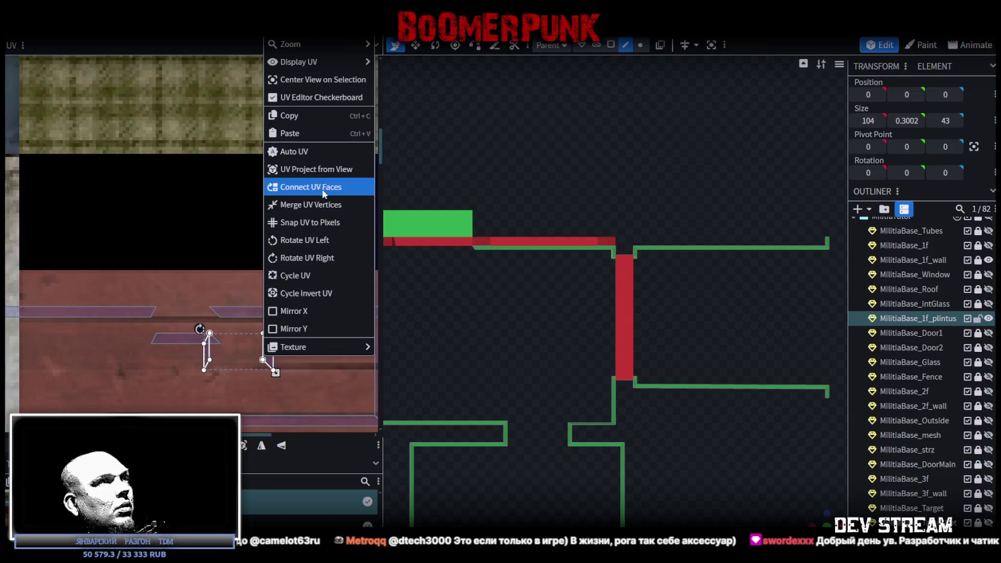
# Step: Connect the selected notch UV faces and move them up-left onto the baseboard strip
pyautogui.click(301, 241)
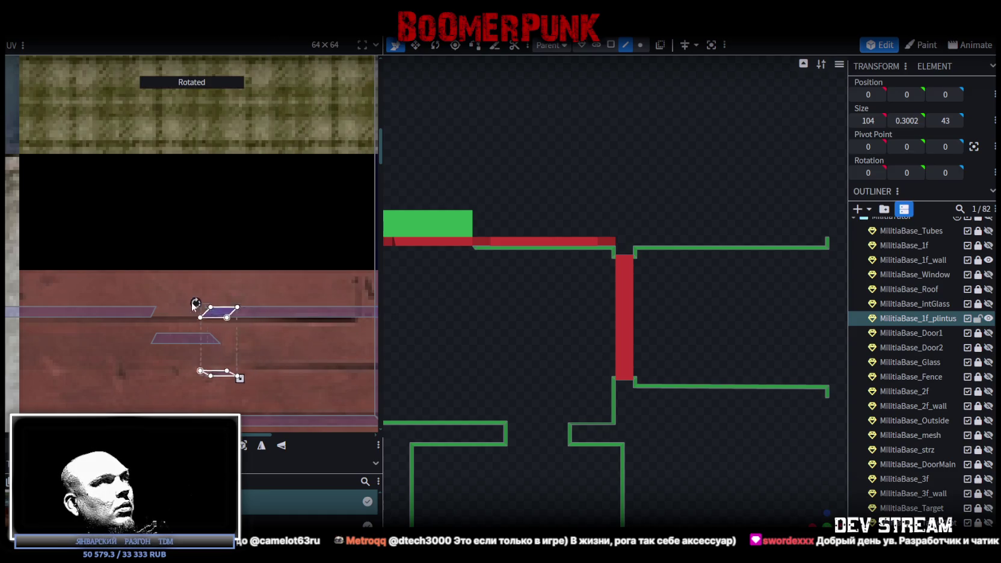
pyautogui.moveTo(257, 328); pyautogui.dragTo(121, 276)
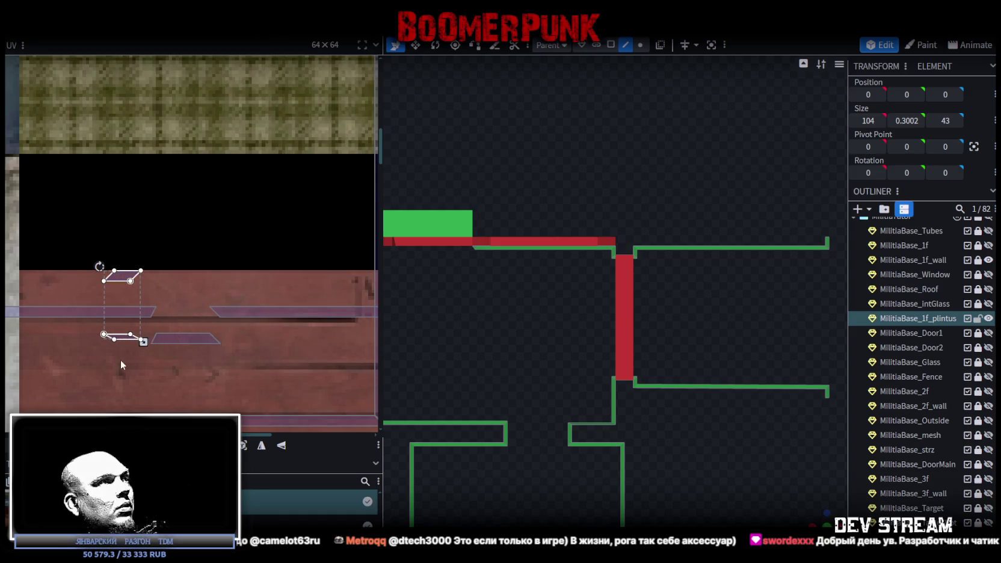
pyautogui.click(123, 338)
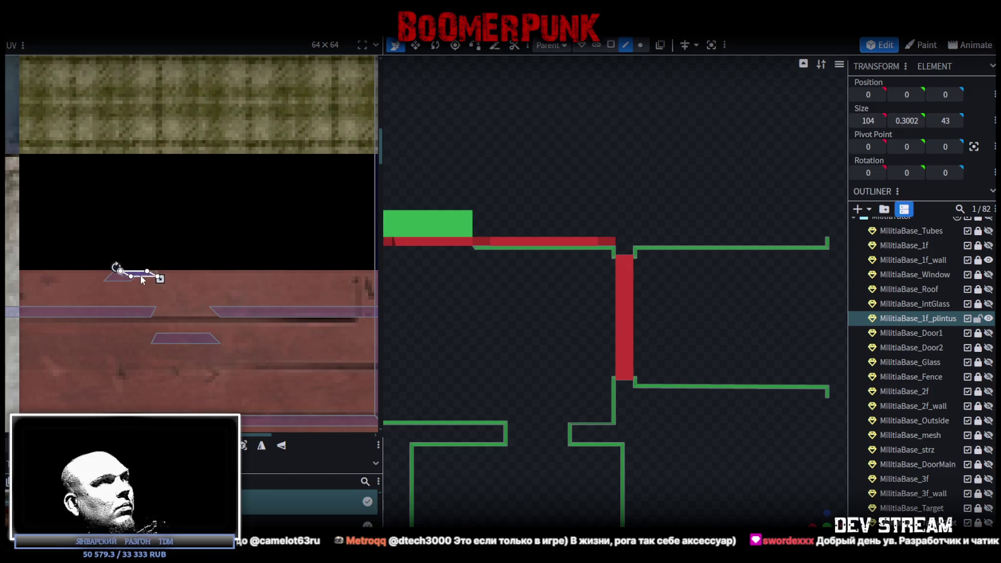
# Step: Move the long thin top UV face down onto the red wood tile
pyautogui.scroll(3, 160, 276)
pyautogui.scroll(1, 190, 279)
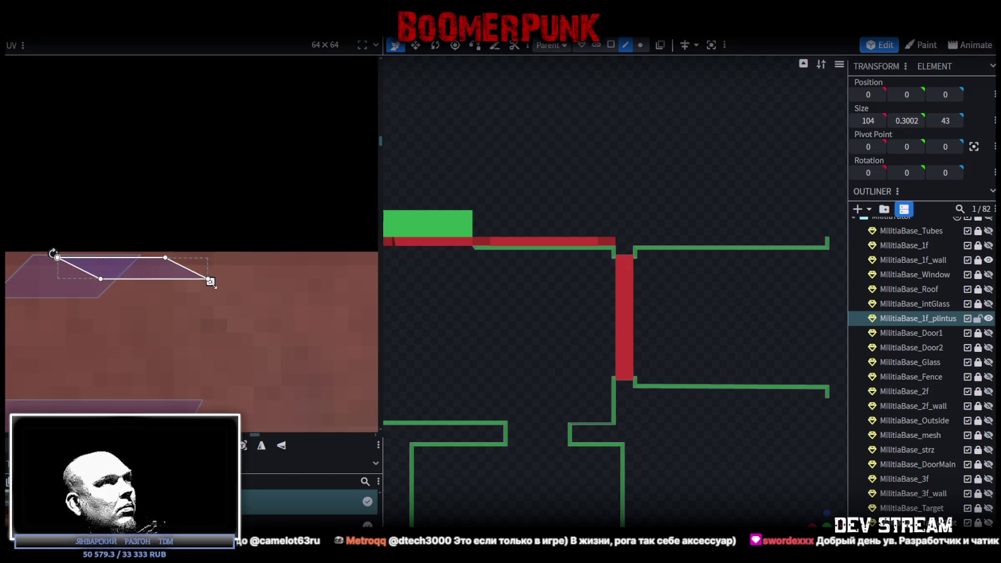
pyautogui.scroll(-1, 206, 326)
pyautogui.scroll(-3, 205, 326)
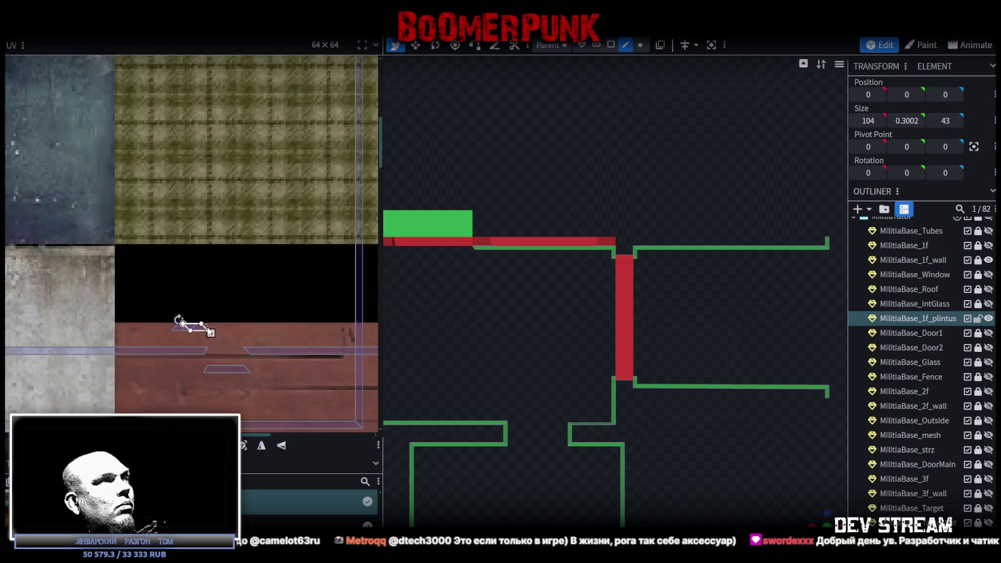
pyautogui.scroll(-1, 231, 354)
pyautogui.scroll(-2, 244, 332)
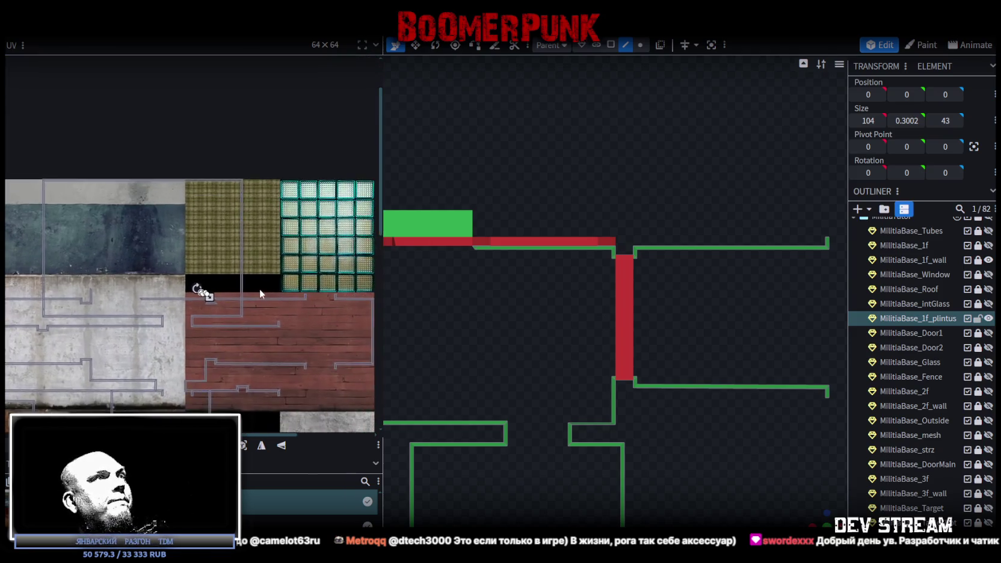
pyautogui.scroll(-2, 260, 289)
pyautogui.click(202, 226)
pyautogui.moveTo(202, 229); pyautogui.dragTo(321, 303)
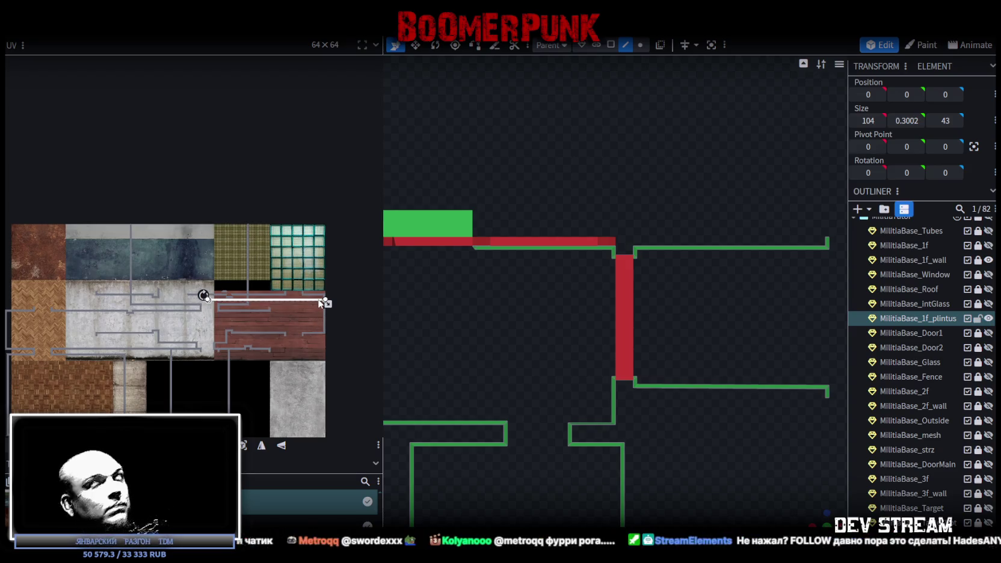
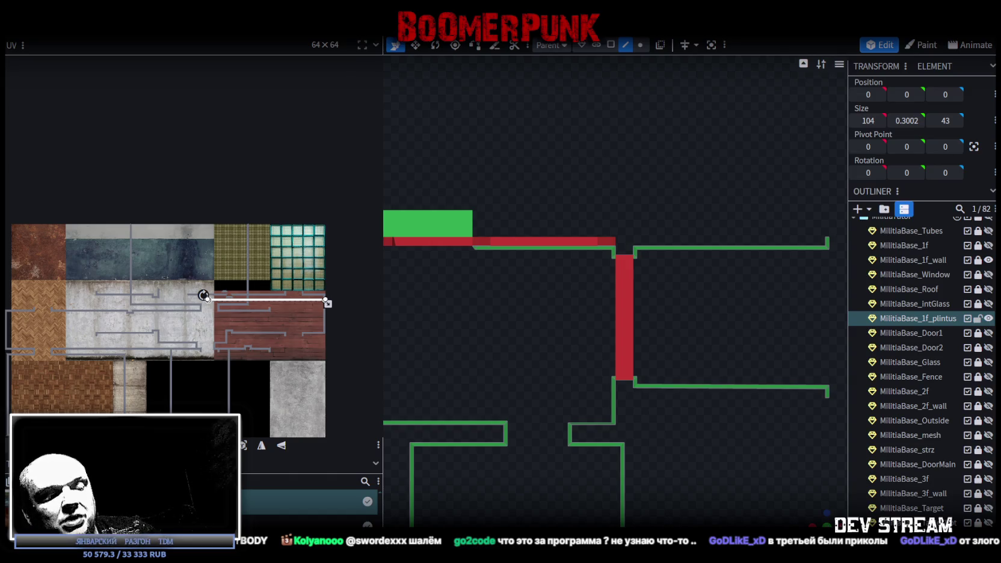
# Step: Rotate the vertical plintus UV strip to horizontal and drag it up onto the red wood planks
pyautogui.scroll(-5, 633, 324)
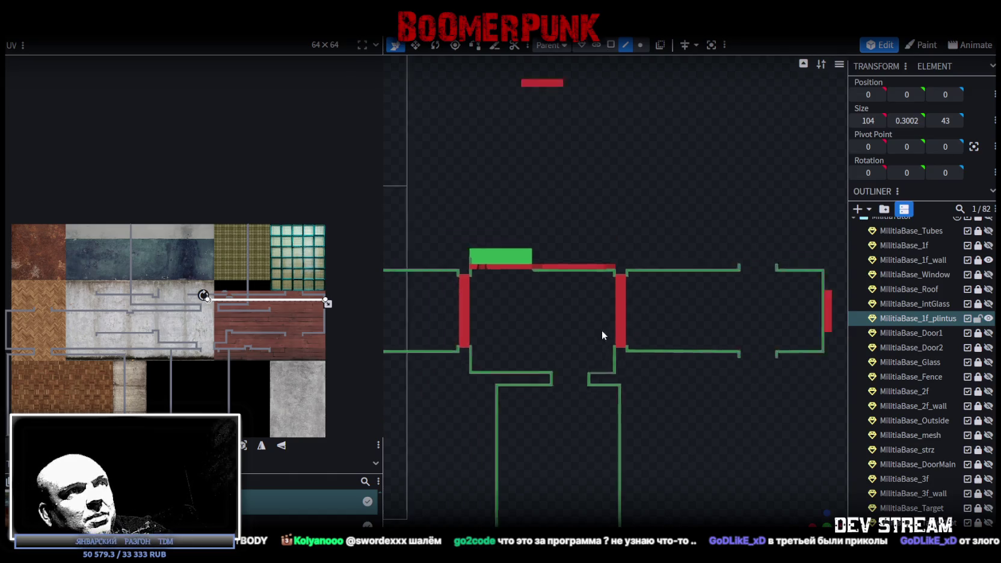
pyautogui.scroll(3, 274, 321)
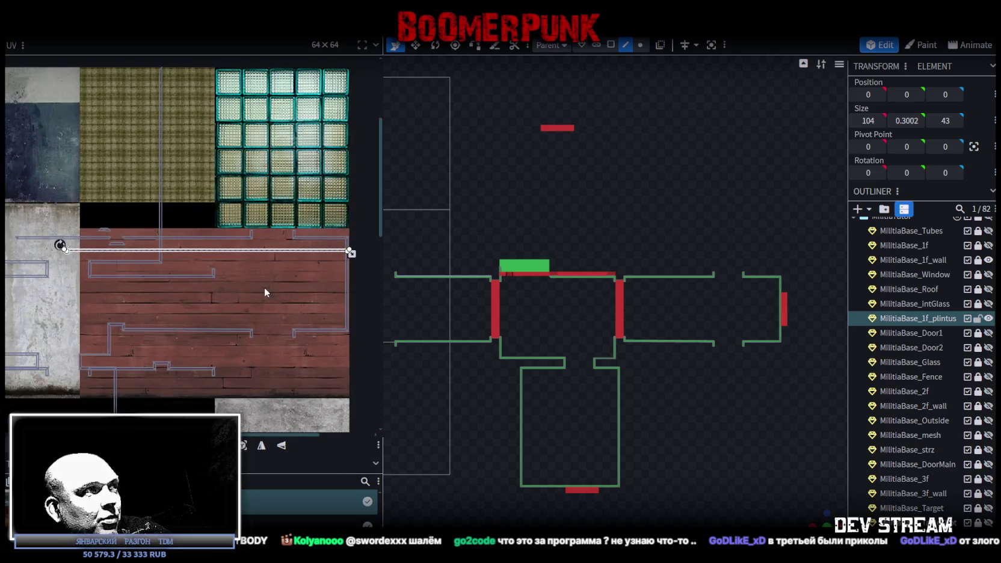
pyautogui.moveTo(264, 287); pyautogui.dragTo(239, 247, button='middle')
pyautogui.scroll(1, 332, 269)
pyautogui.click(305, 226)
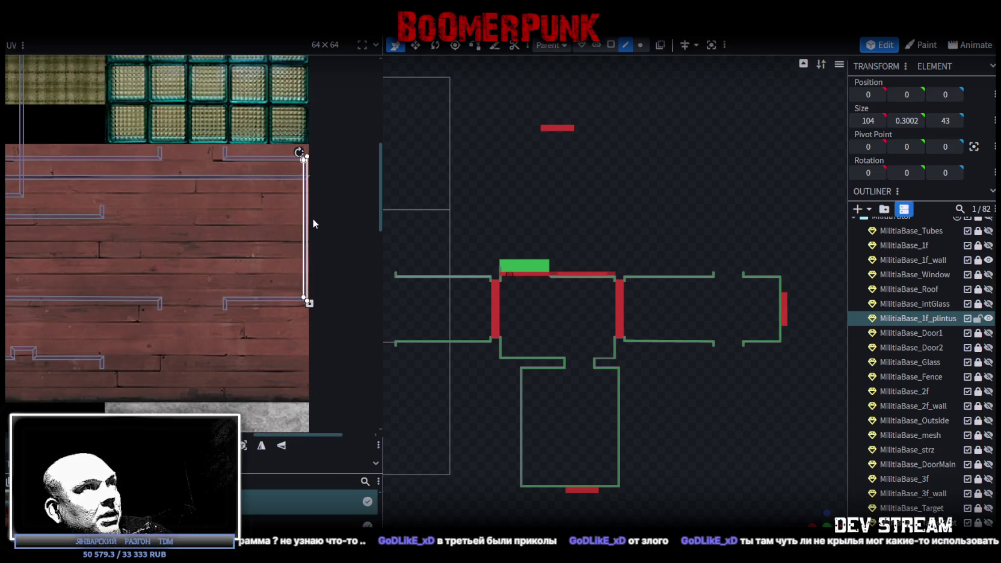
pyautogui.moveTo(304, 224); pyautogui.dragTo(290, 225)
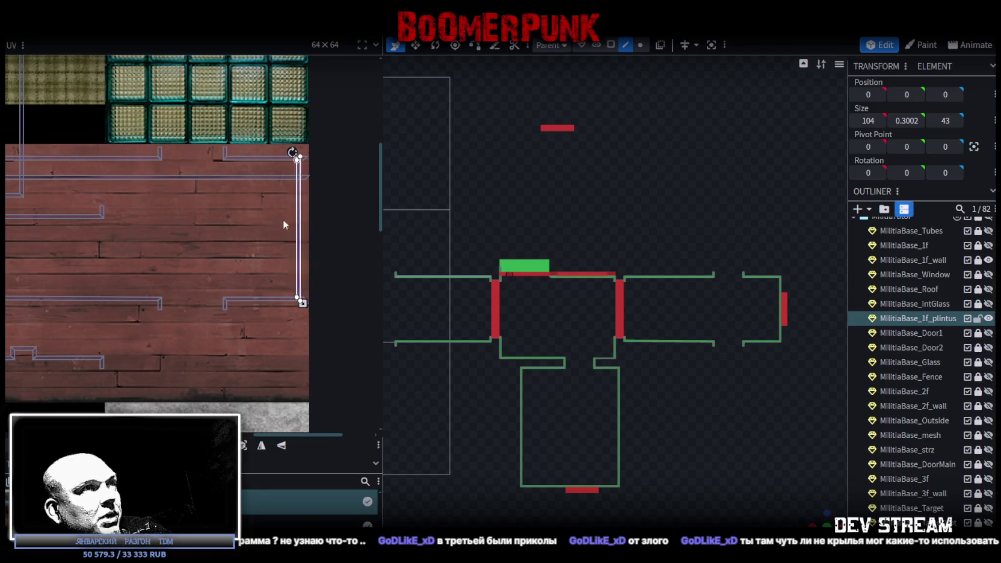
pyautogui.rightClick(182, 228)
pyautogui.click(214, 380)
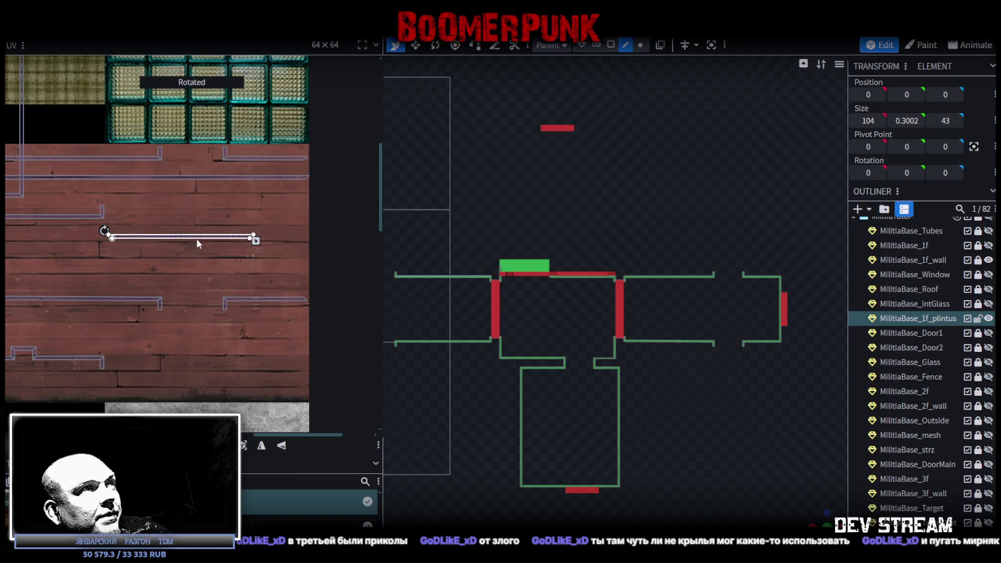
pyautogui.moveTo(196, 238); pyautogui.dragTo(205, 203)
pyautogui.scroll(-3, 231, 221)
pyautogui.scroll(-2, 235, 271)
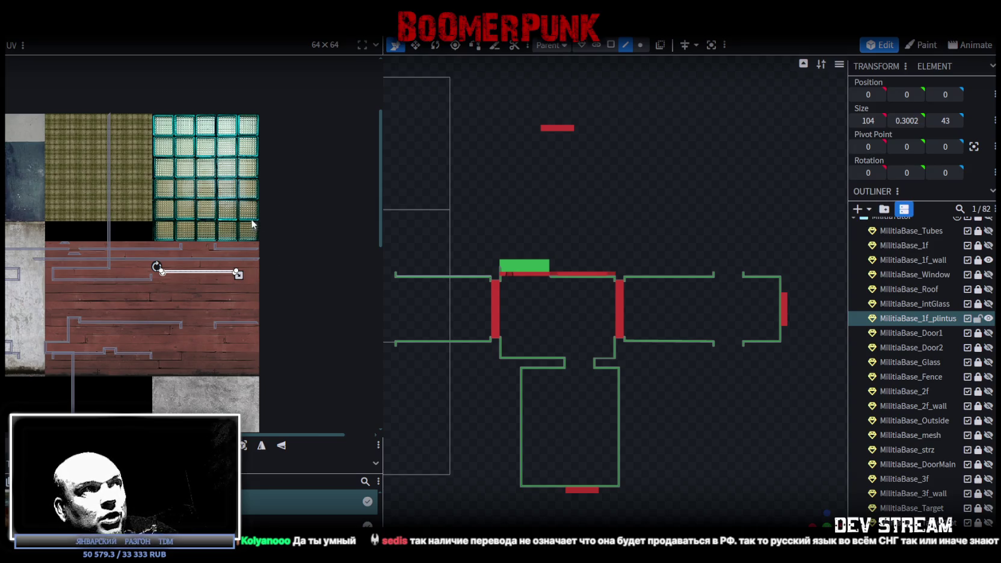
pyautogui.moveTo(241, 237); pyautogui.dragTo(208, 233, button='middle')
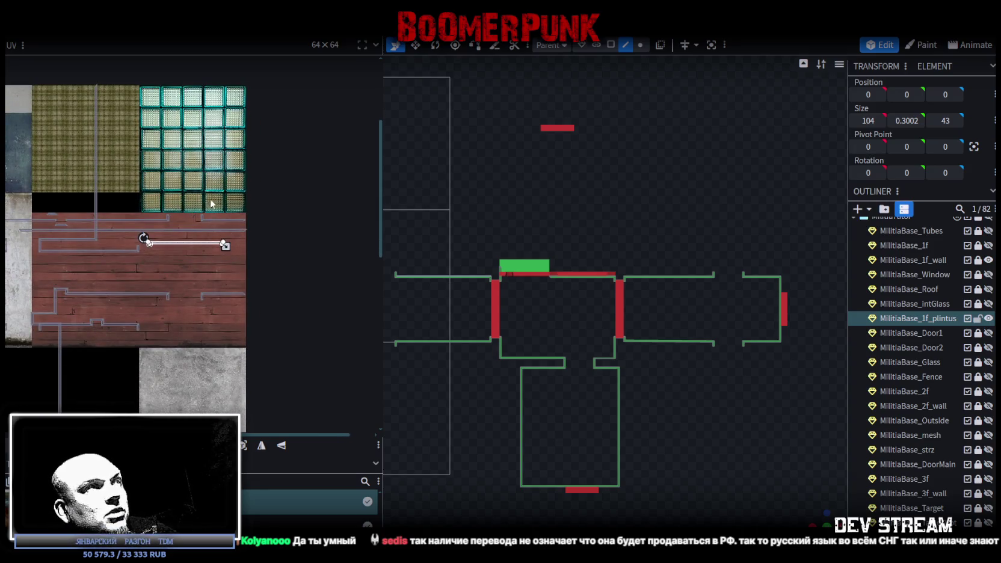
# Step: Rotate a second baseboard face's UV a quarter turn and lay it across the red planks
pyautogui.scroll(3, 175, 229)
pyautogui.click(153, 241)
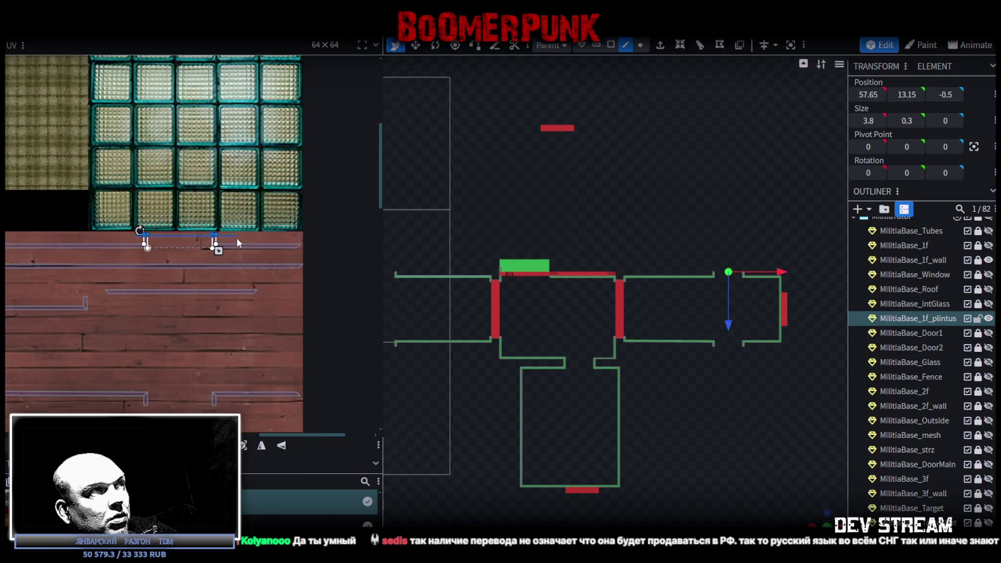
pyautogui.moveTo(144, 241); pyautogui.dragTo(150, 328)
pyautogui.rightClick(150, 328)
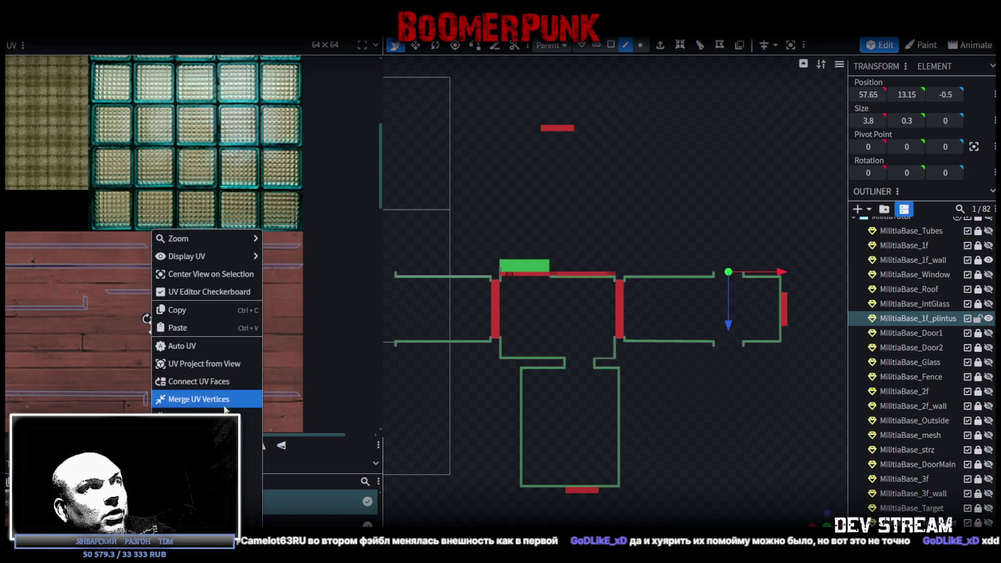
pyautogui.click(251, 435)
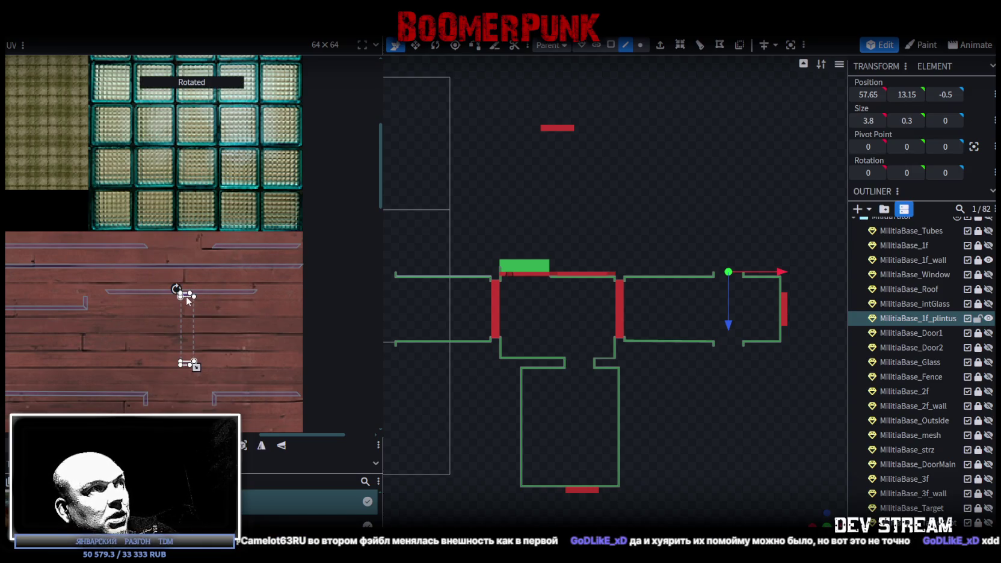
pyautogui.moveTo(186, 298); pyautogui.dragTo(189, 313)
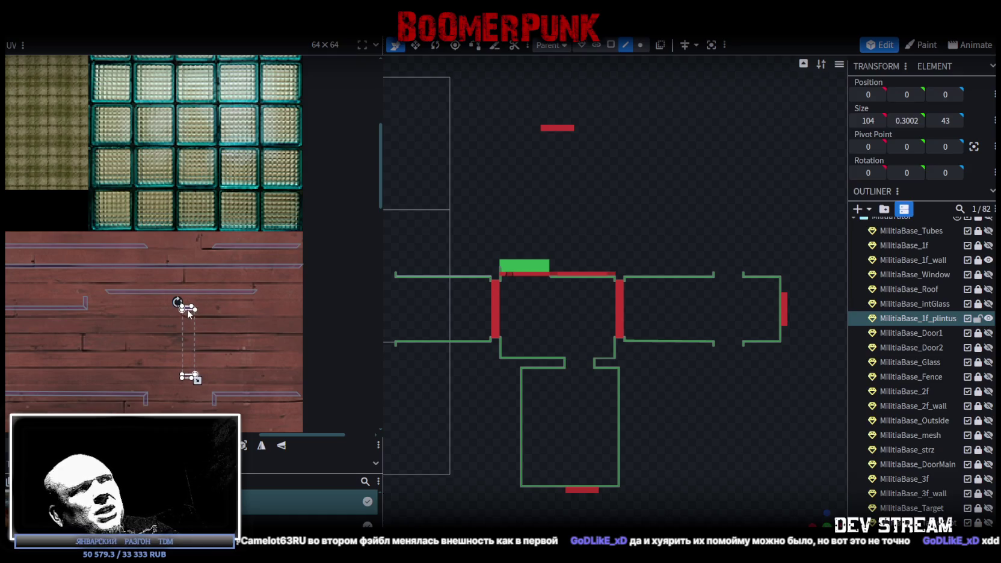
pyautogui.scroll(-3, 210, 315)
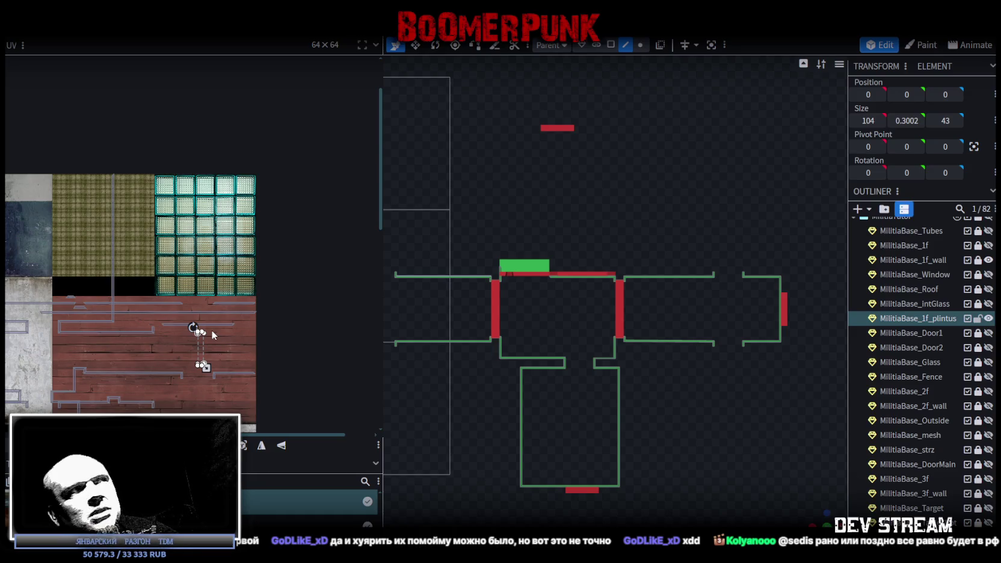
pyautogui.scroll(2, 115, 282)
pyautogui.scroll(-2, 131, 209)
# Step: Turn another vertical baseboard strip horizontal and position it along the red wood planks
pyautogui.click(139, 208)
pyautogui.moveTo(141, 207); pyautogui.dragTo(120, 220)
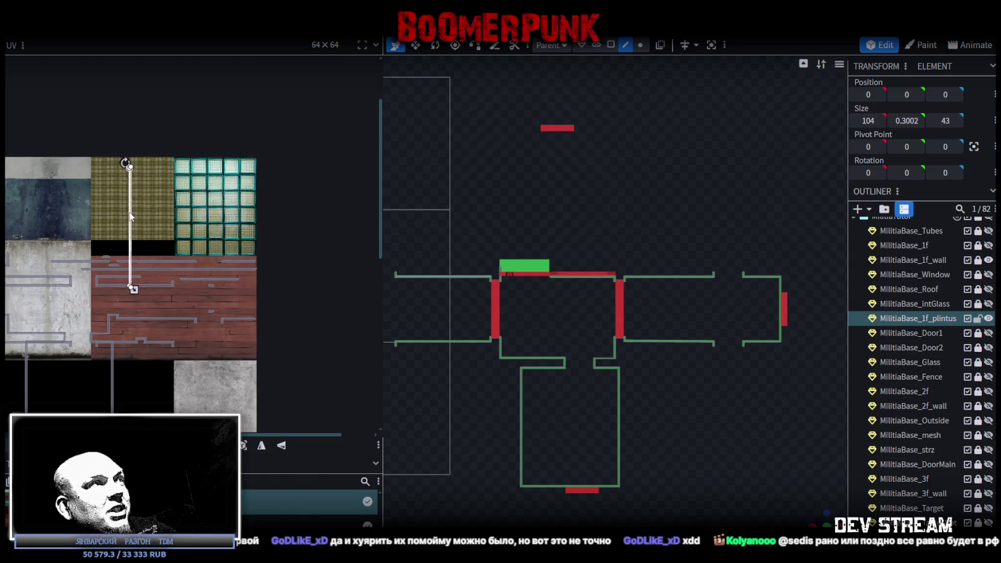
pyautogui.rightClick(120, 220)
pyautogui.click(152, 390)
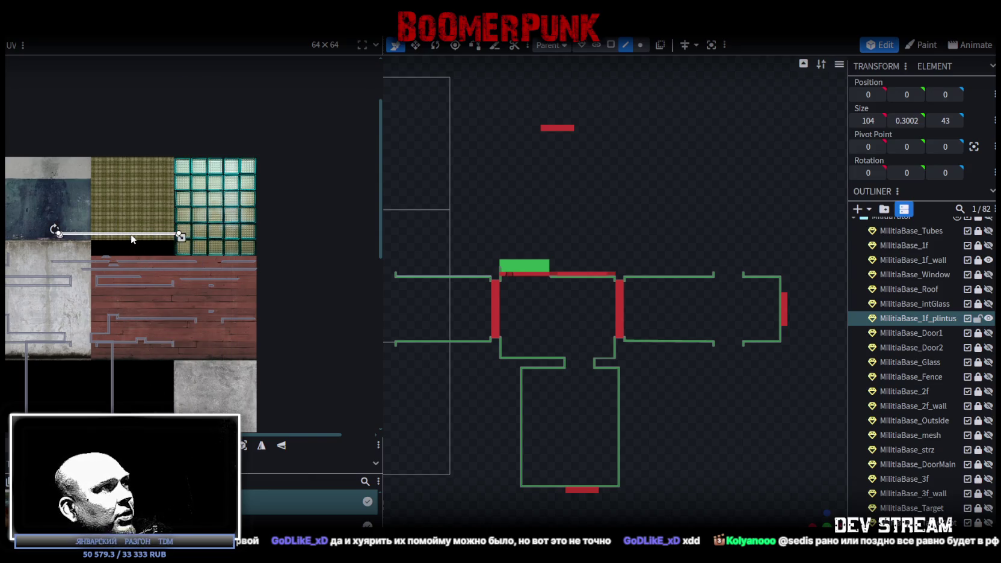
pyautogui.click(125, 224)
pyautogui.click(134, 234)
pyautogui.moveTo(129, 234)
pyautogui.mouseDown()
pyautogui.moveTo(187, 304)
pyautogui.moveTo(183, 292)
pyautogui.mouseUp()
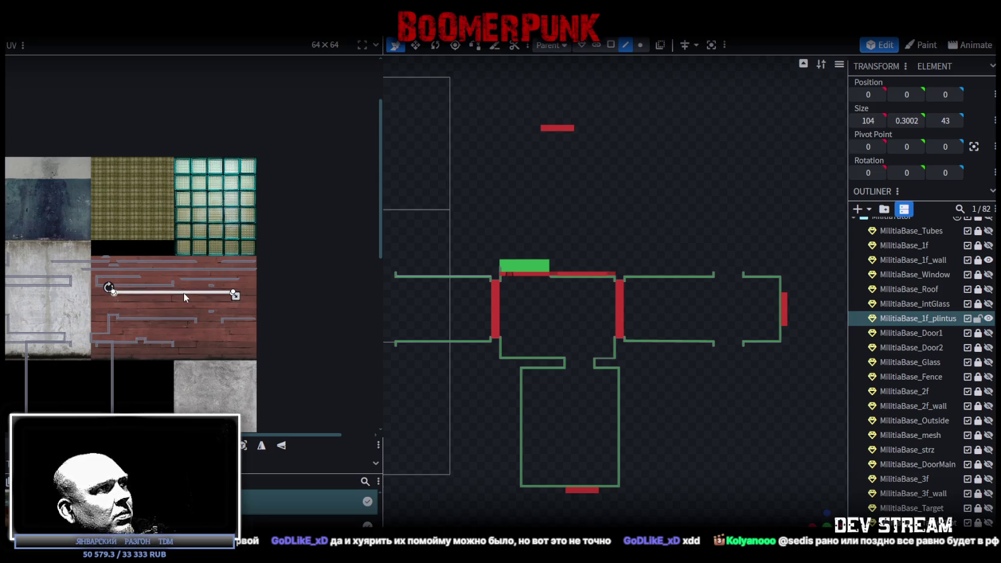
pyautogui.scroll(2, 184, 291)
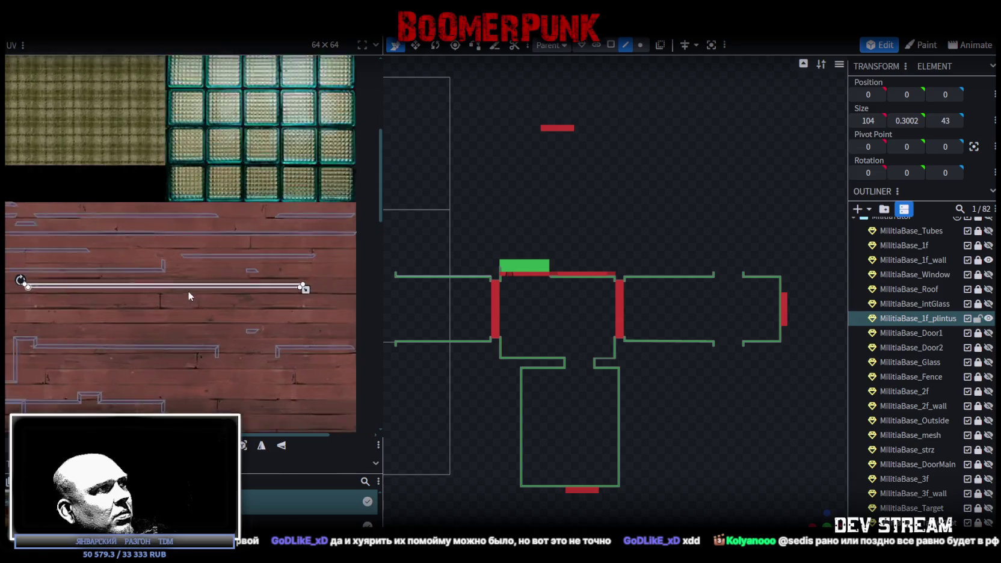
pyautogui.scroll(2, 187, 291)
pyautogui.moveTo(173, 279); pyautogui.dragTo(196, 259)
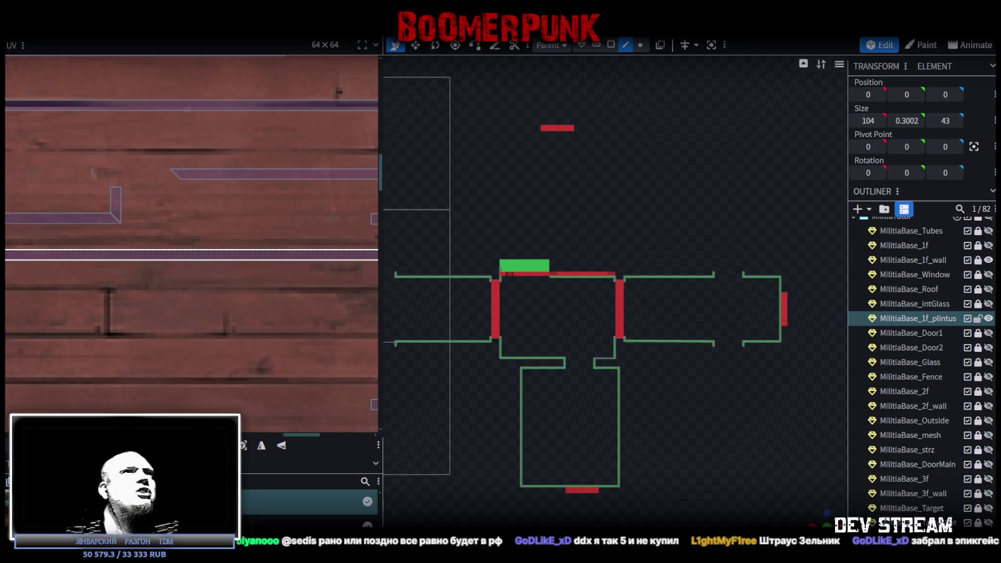
pyautogui.scroll(-3, 84, 261)
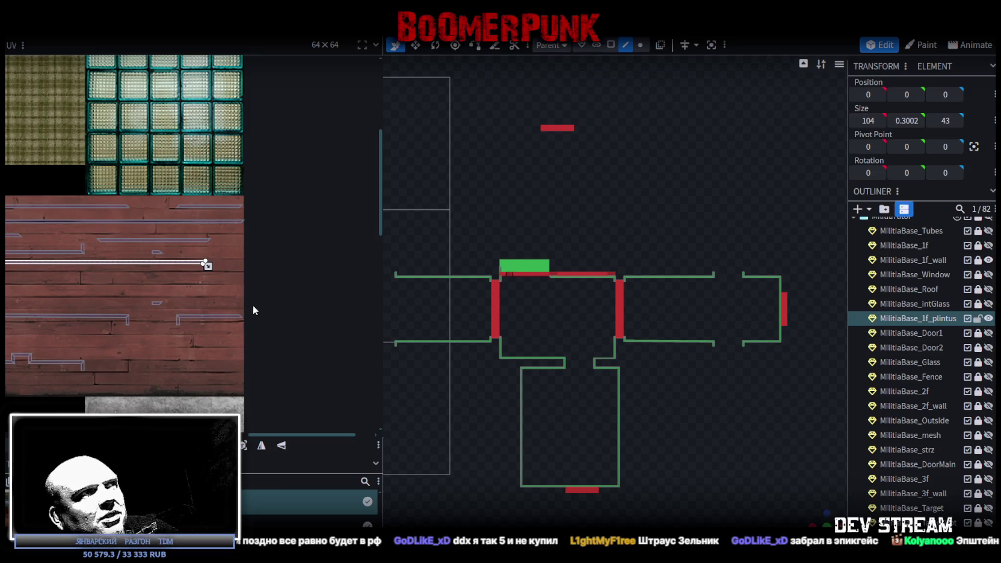
pyautogui.moveTo(102, 265)
pyautogui.mouseDown(button='middle')
pyautogui.moveTo(172, 266)
pyautogui.moveTo(168, 278)
pyautogui.mouseUp(button='middle')
pyautogui.scroll(1, 147, 258)
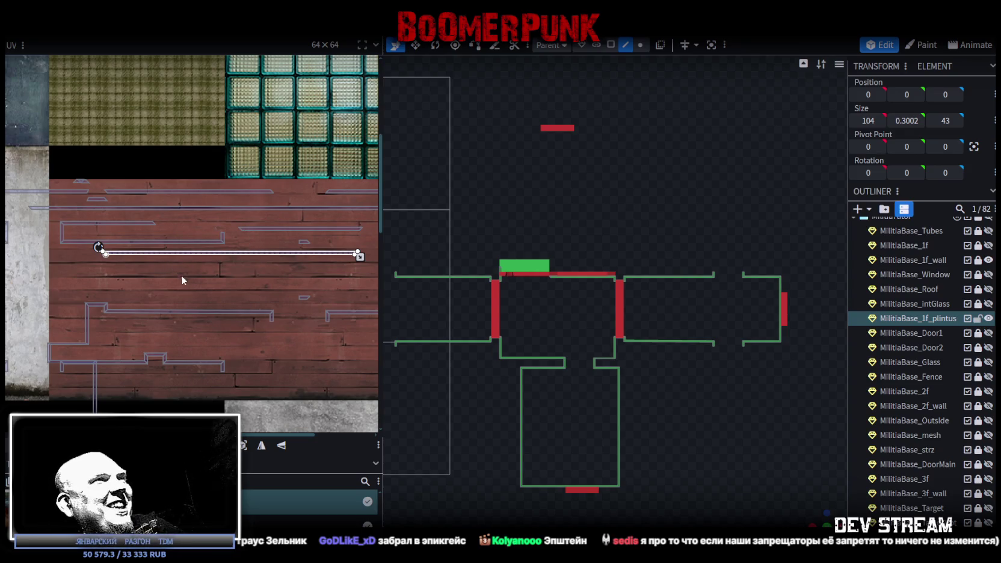
pyautogui.scroll(3, 182, 277)
# Step: Rotate a small baseboard face's UV so it lies horizontally
pyautogui.click(249, 217)
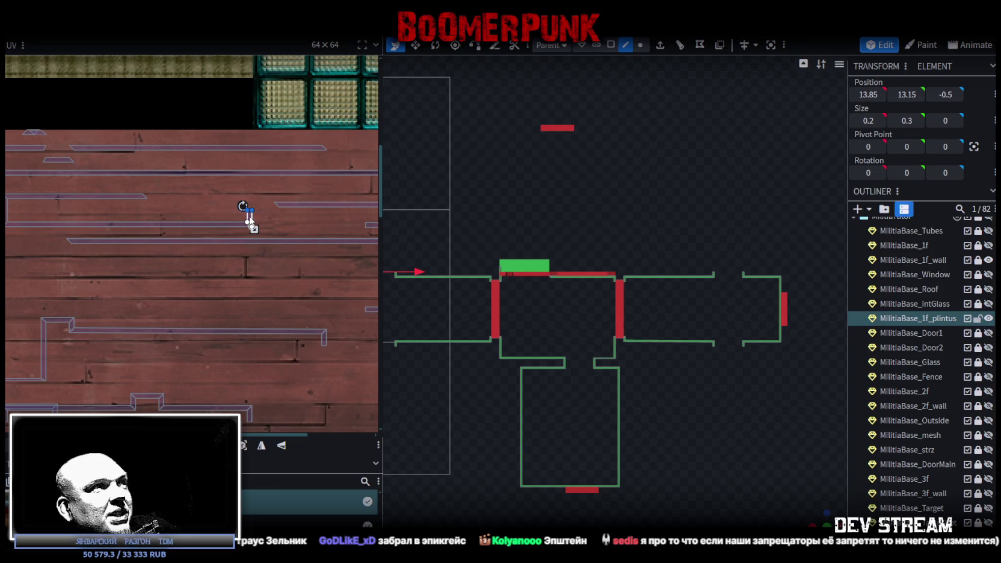
pyautogui.rightClick(298, 224)
pyautogui.click(325, 430)
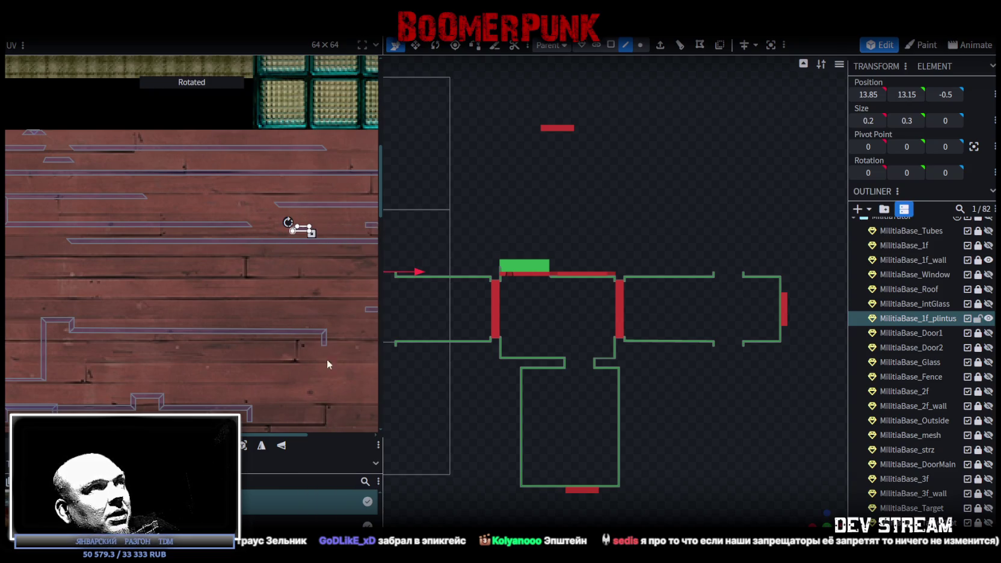
pyautogui.click(300, 228)
# Step: Move another vertical baseboard strip onto the wood planks and rotate it horizontal
pyautogui.scroll(-2, 109, 265)
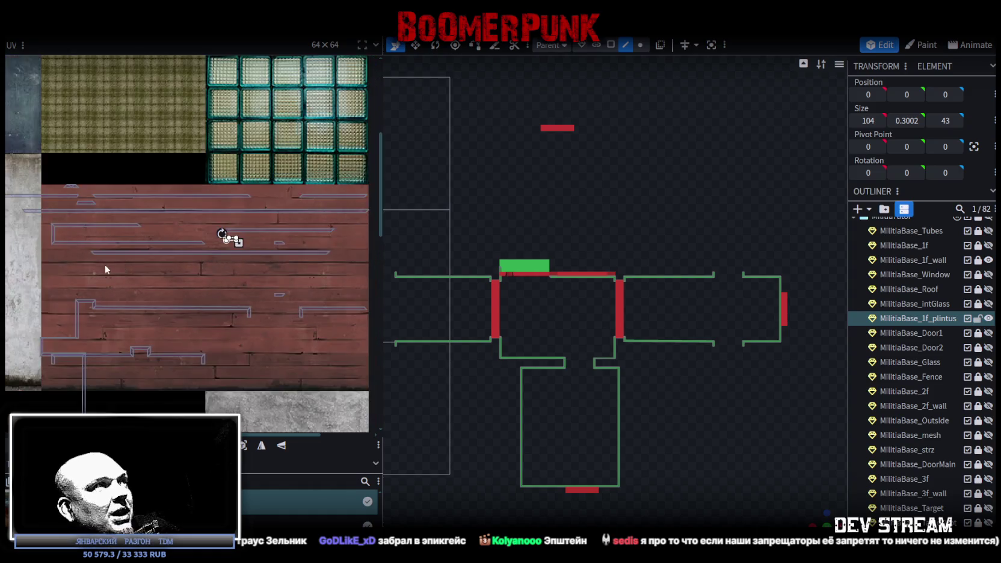
pyautogui.moveTo(105, 264); pyautogui.dragTo(147, 241, button='middle')
pyautogui.moveTo(120, 237); pyautogui.dragTo(231, 227)
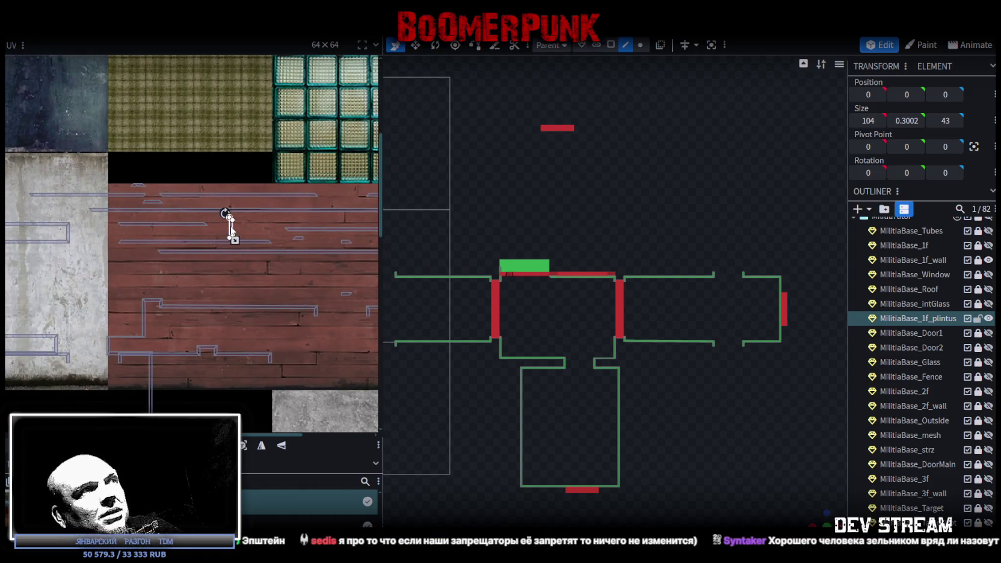
pyautogui.rightClick(231, 227)
pyautogui.click(277, 398)
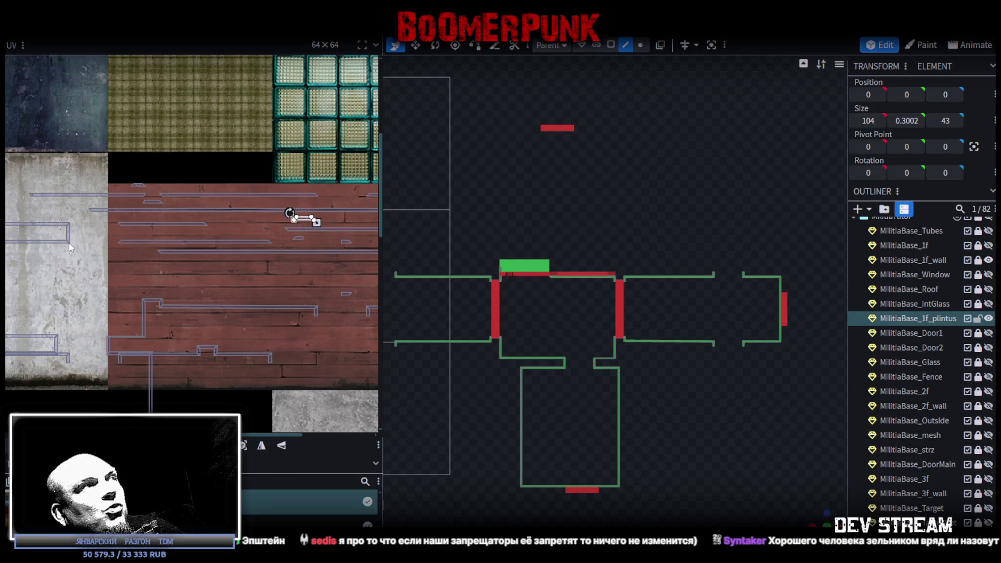
pyautogui.scroll(-2, 62, 256)
pyautogui.scroll(1, 62, 256)
pyautogui.scroll(1, 69, 238)
pyautogui.scroll(1, 75, 220)
pyautogui.scroll(1, 81, 205)
# Step: Shift the pair of long baseboard strips up and left across the upper red planks
pyautogui.moveTo(86, 195); pyautogui.dragTo(310, 276)
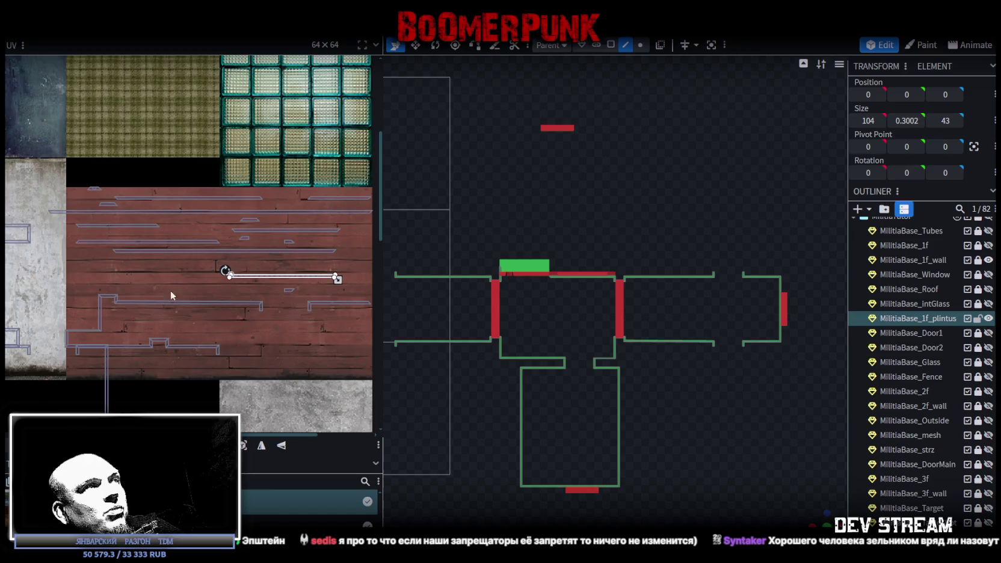
pyautogui.scroll(-2, 129, 284)
pyautogui.scroll(2, 130, 288)
pyautogui.moveTo(355, 262); pyautogui.dragTo(202, 243)
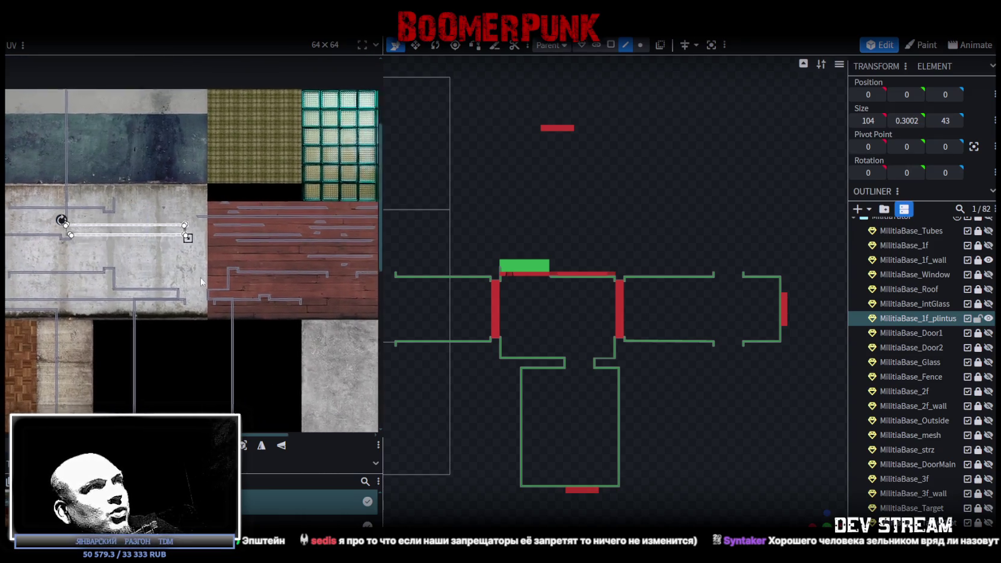
pyautogui.scroll(1, 200, 278)
pyautogui.moveTo(102, 213)
pyautogui.mouseDown()
pyautogui.moveTo(295, 272)
pyautogui.moveTo(214, 274)
pyautogui.mouseUp()
pyautogui.scroll(2, 296, 272)
pyautogui.scroll(2, 258, 274)
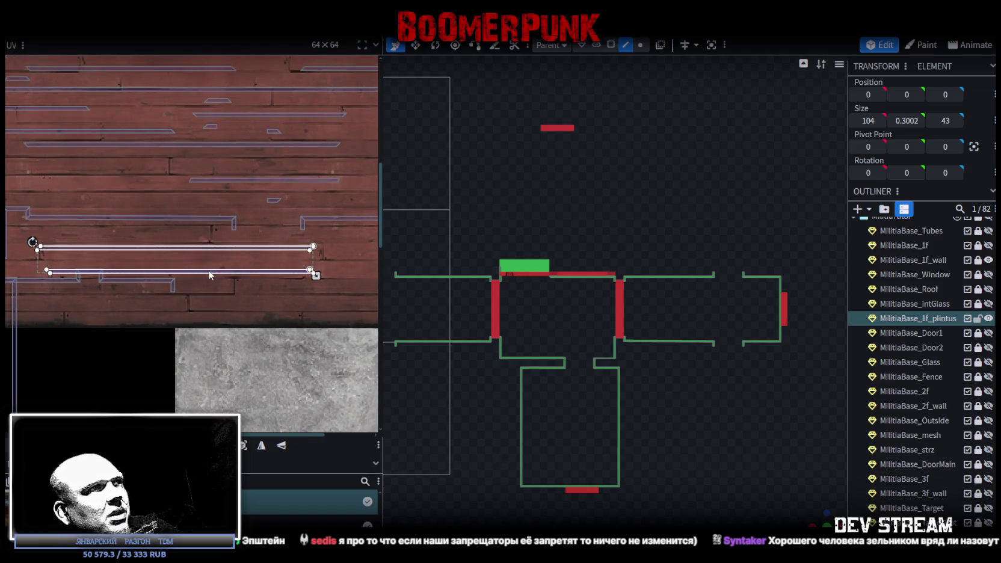
pyautogui.scroll(2, 83, 305)
pyautogui.moveTo(83, 305)
pyautogui.mouseDown(button='middle')
pyautogui.moveTo(132, 299)
pyautogui.moveTo(141, 276)
pyautogui.mouseUp(button='middle')
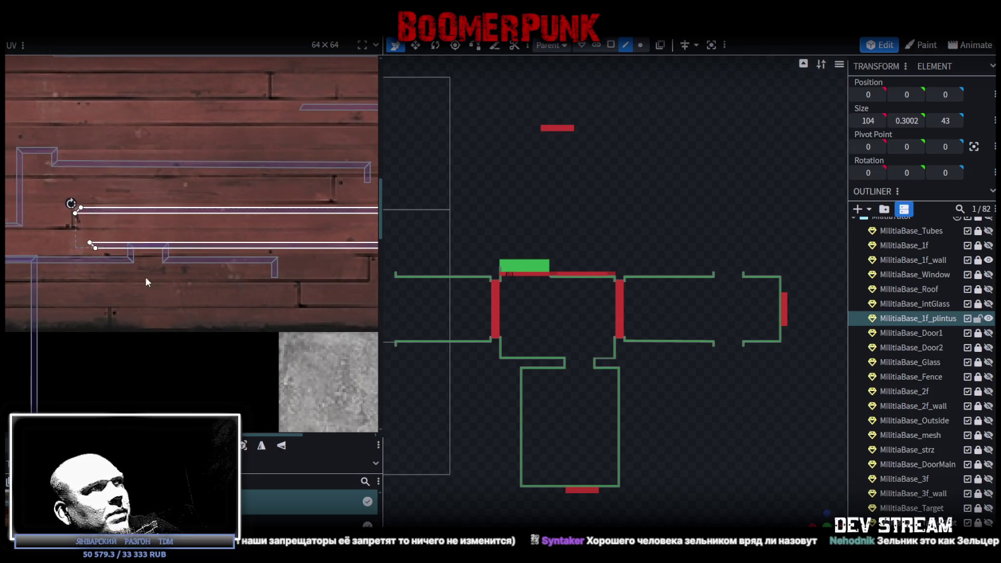
pyautogui.moveTo(190, 246)
pyautogui.mouseDown()
pyautogui.moveTo(169, 231)
pyautogui.moveTo(183, 153)
pyautogui.mouseUp()
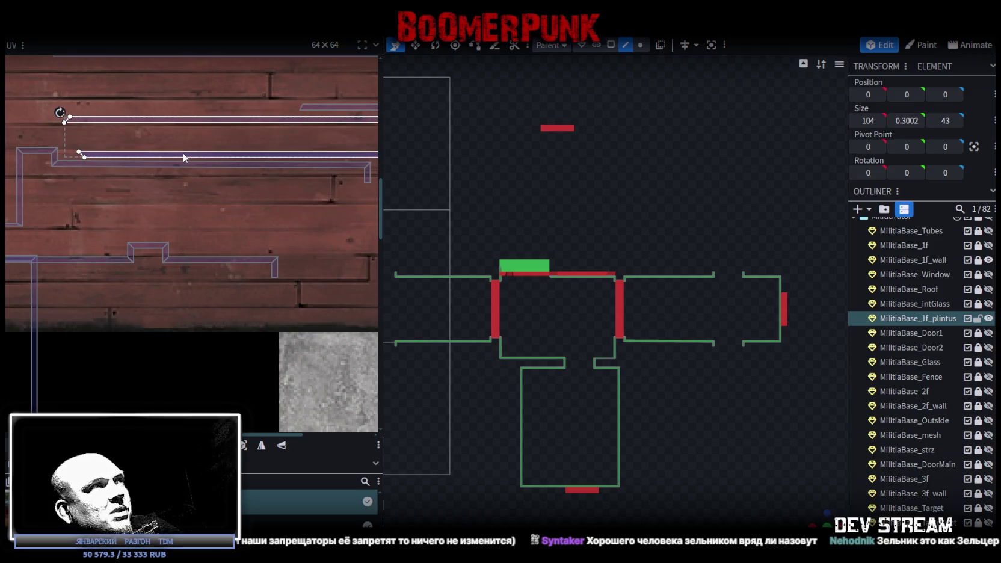
pyautogui.click(125, 237)
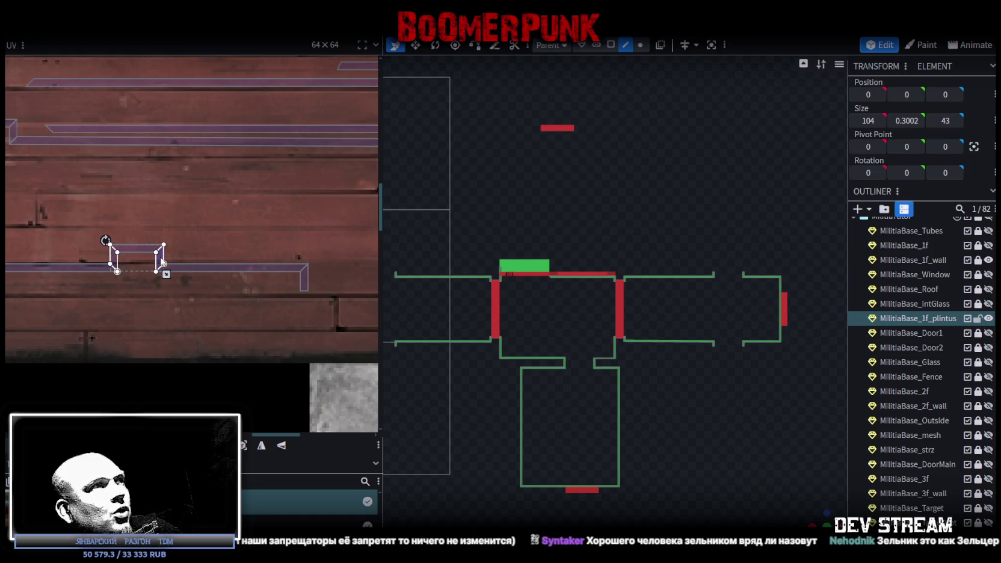
# Step: Rotate the two small end-face UVs horizontal and place them beside the strips on the planks
pyautogui.moveTo(161, 262); pyautogui.dragTo(330, 218)
pyautogui.rightClick(330, 212)
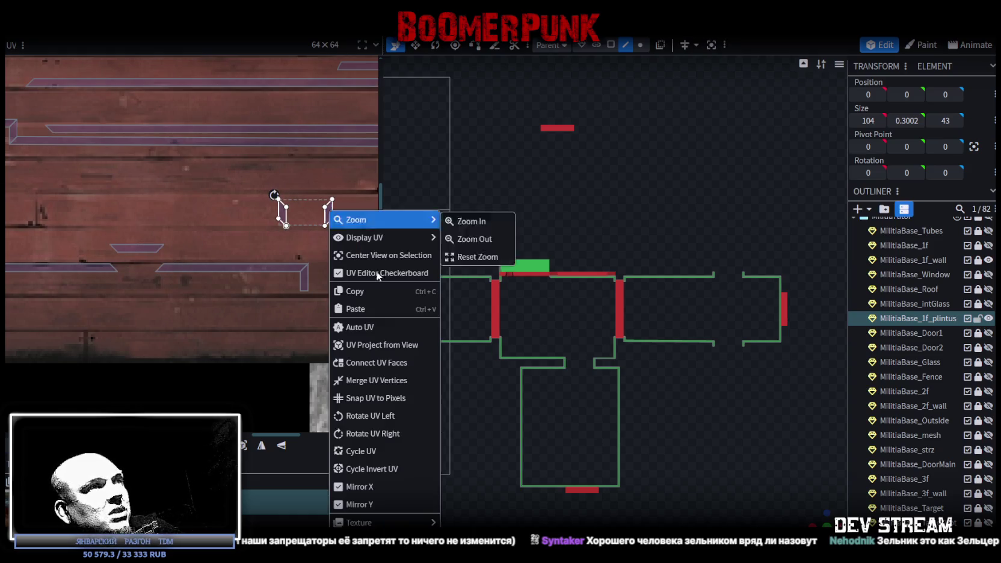
pyautogui.click(389, 416)
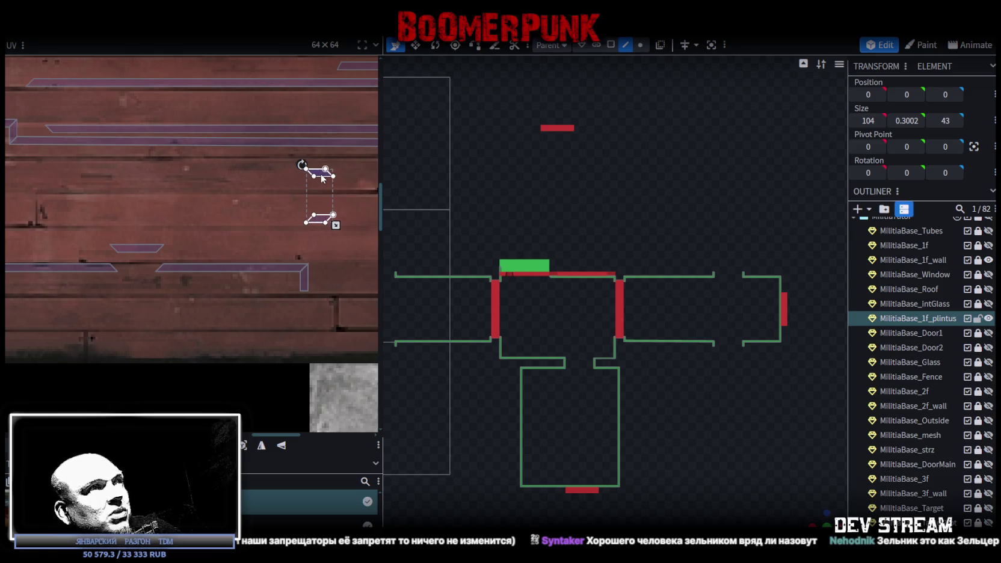
pyautogui.scroll(-2, 166, 252)
pyautogui.moveTo(263, 219); pyautogui.dragTo(248, 269)
pyautogui.scroll(2, 240, 274)
pyautogui.rightClick(235, 269)
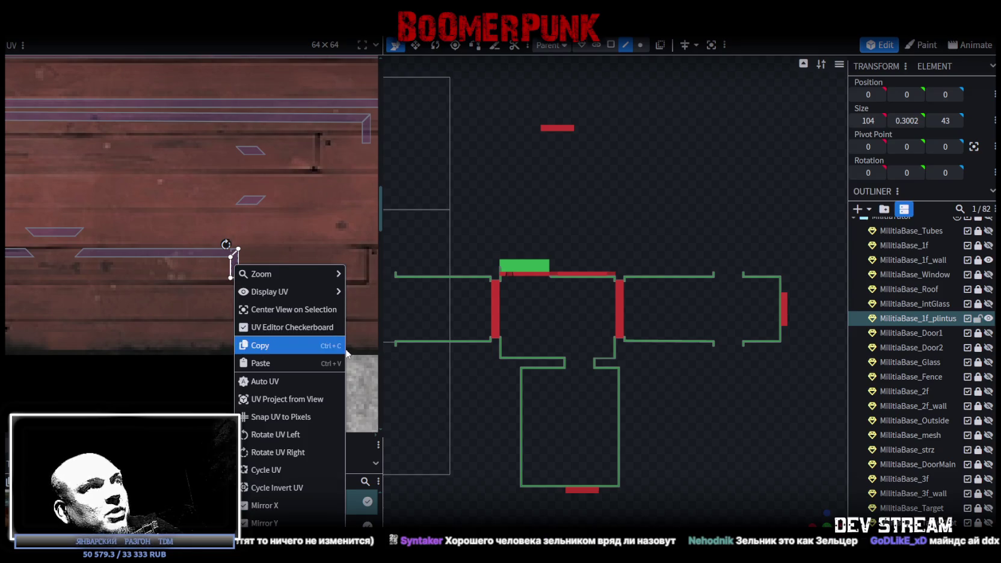
pyautogui.click(289, 434)
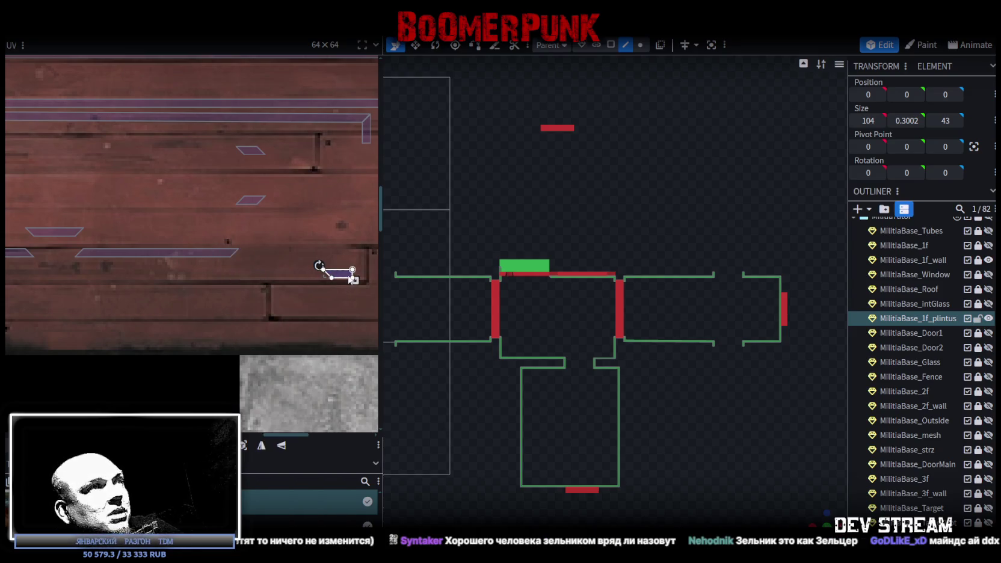
pyautogui.scroll(-1, 323, 272)
pyautogui.scroll(-2, 249, 288)
pyautogui.scroll(-1, 248, 287)
pyautogui.scroll(1, 141, 264)
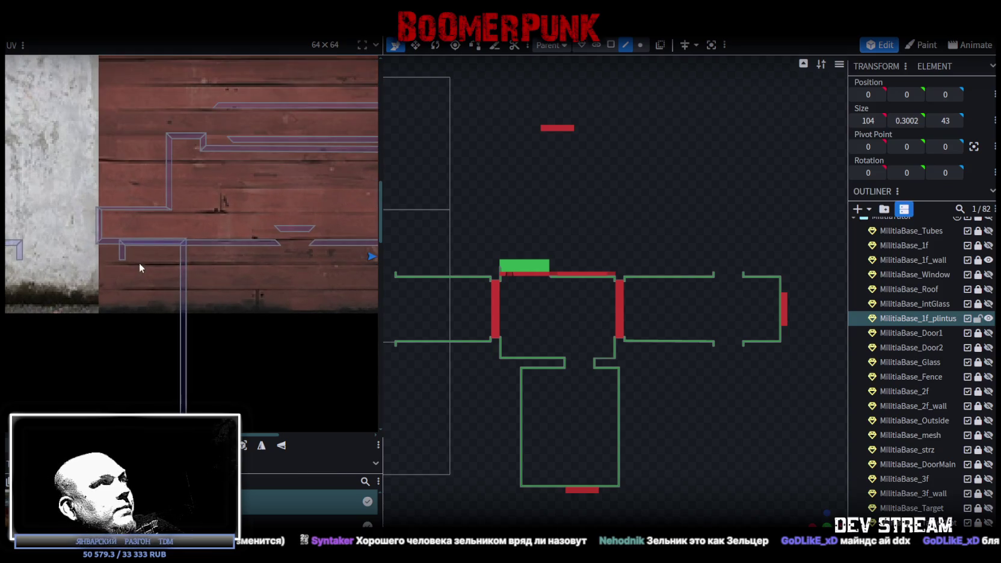
pyautogui.scroll(1, 148, 234)
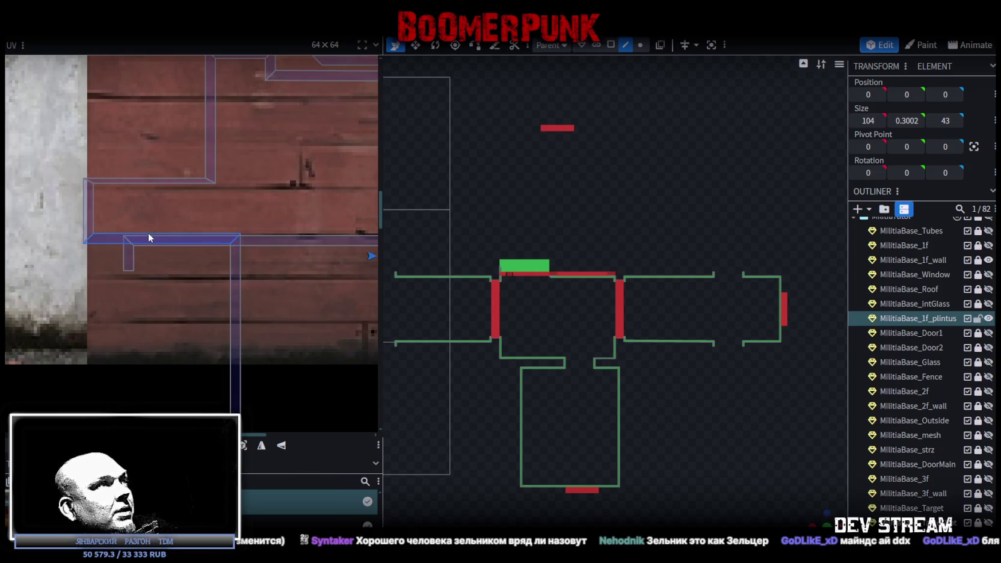
# Step: Move the long baseboard strip up and right, higher on the wood planks
pyautogui.click(120, 239)
pyautogui.scroll(-1, 266, 291)
pyautogui.moveTo(266, 291); pyautogui.dragTo(223, 284, button='middle')
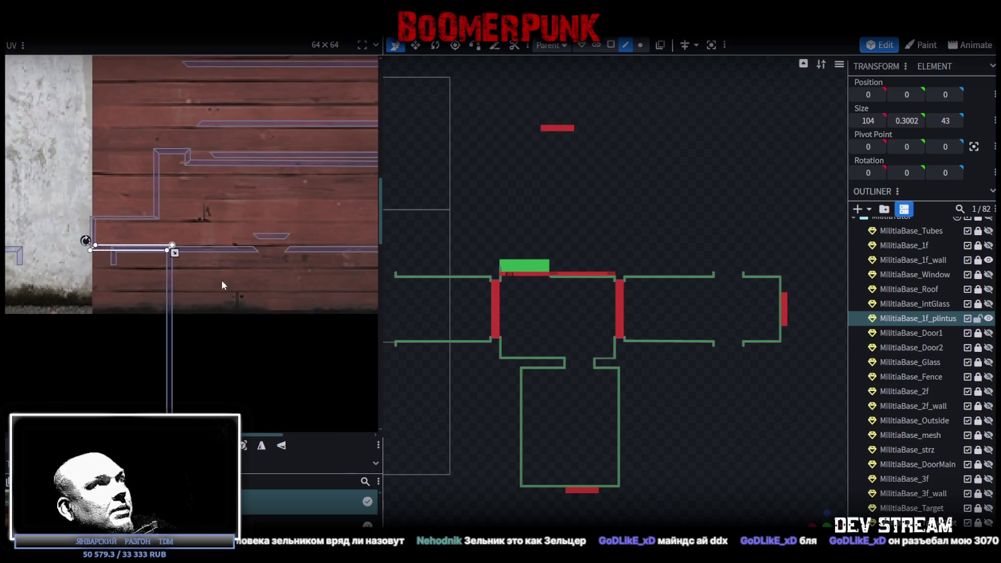
pyautogui.moveTo(147, 250); pyautogui.dragTo(201, 237)
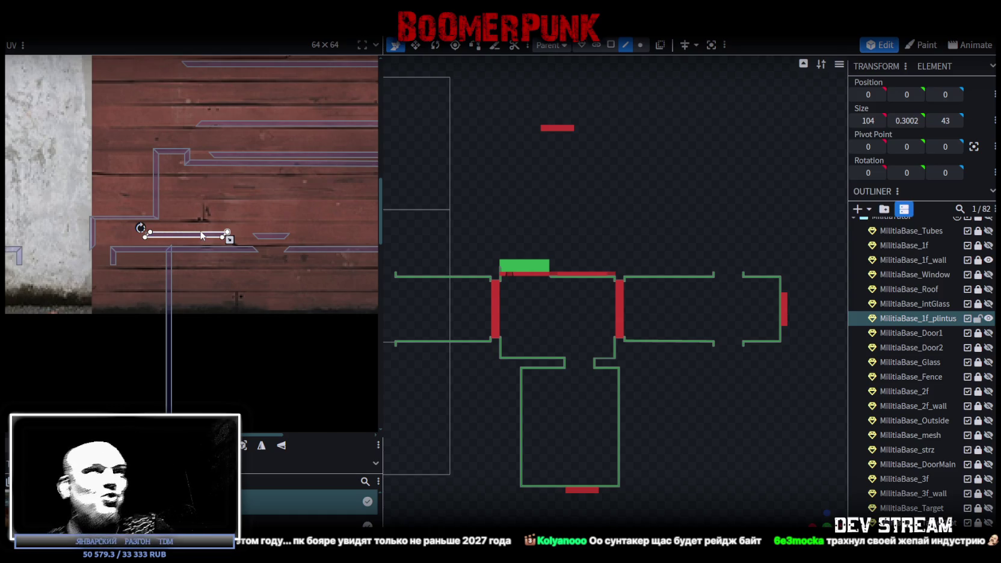
pyautogui.moveTo(202, 254)
pyautogui.mouseDown()
pyautogui.moveTo(310, 202)
pyautogui.moveTo(298, 214)
pyautogui.mouseUp()
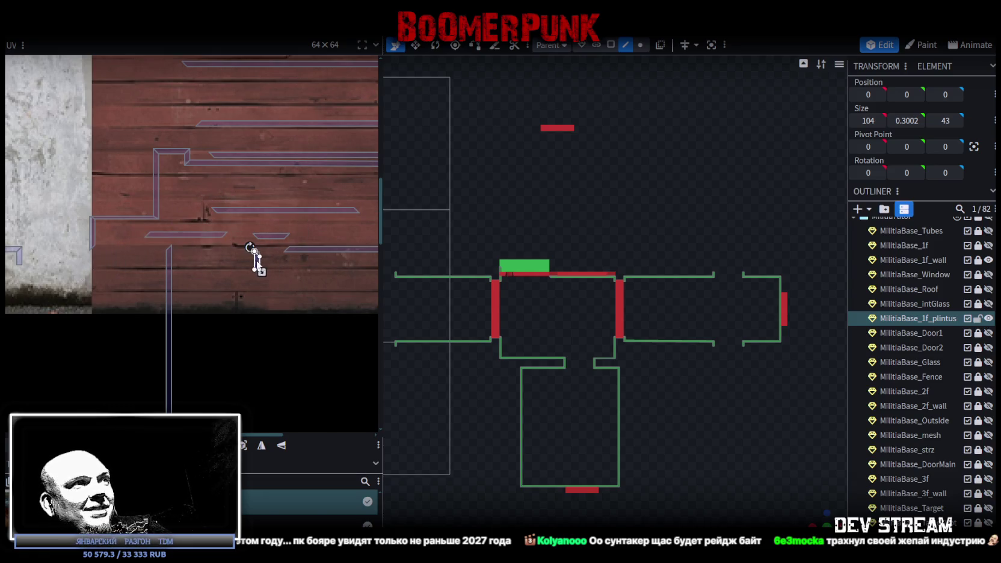
pyautogui.rightClick(254, 259)
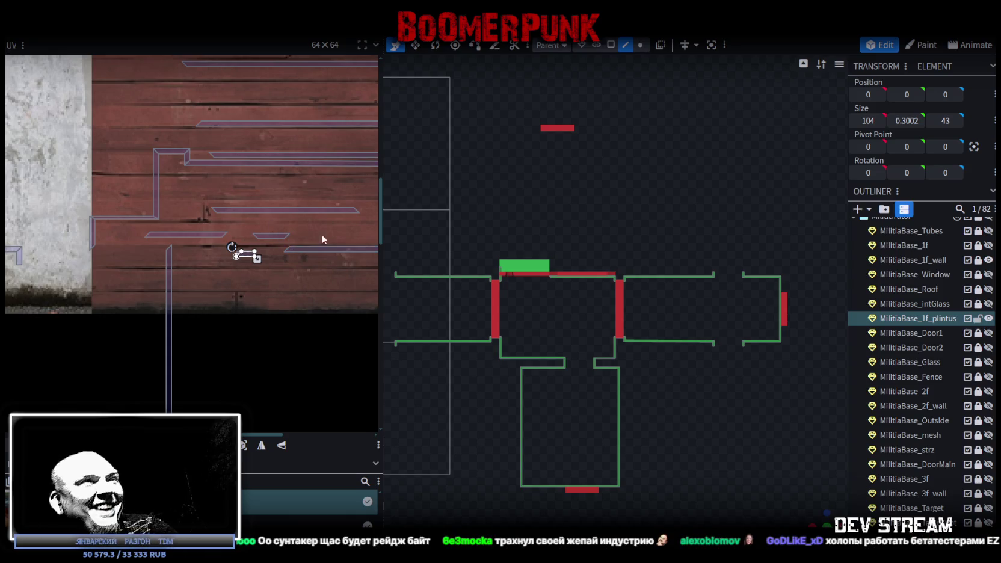
# Step: Box-select the large baseboard UV face, rotate it 90° and lay it onto the wood planks
pyautogui.scroll(-3, 322, 236)
pyautogui.moveTo(39, 259); pyautogui.dragTo(257, 280)
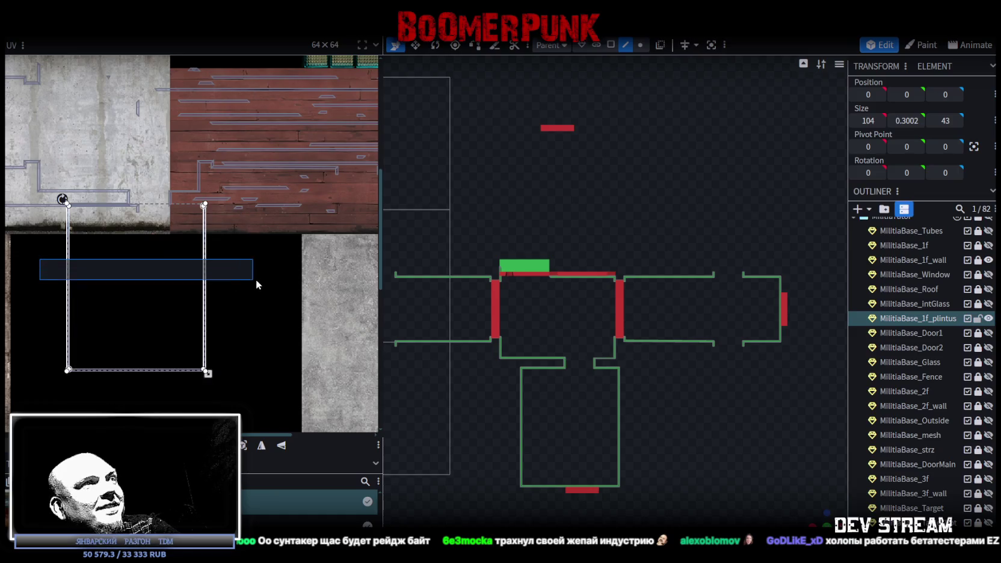
pyautogui.moveTo(211, 252); pyautogui.dragTo(224, 227)
pyautogui.rightClick(222, 229)
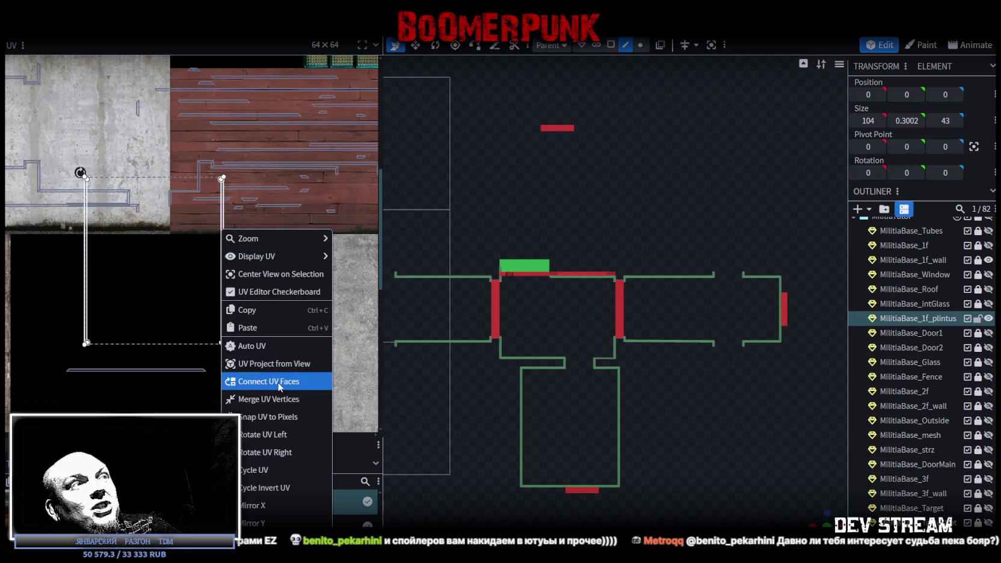
pyautogui.click(265, 434)
pyautogui.moveTo(90, 248)
pyautogui.mouseDown()
pyautogui.moveTo(201, 189)
pyautogui.moveTo(280, 127)
pyautogui.mouseUp()
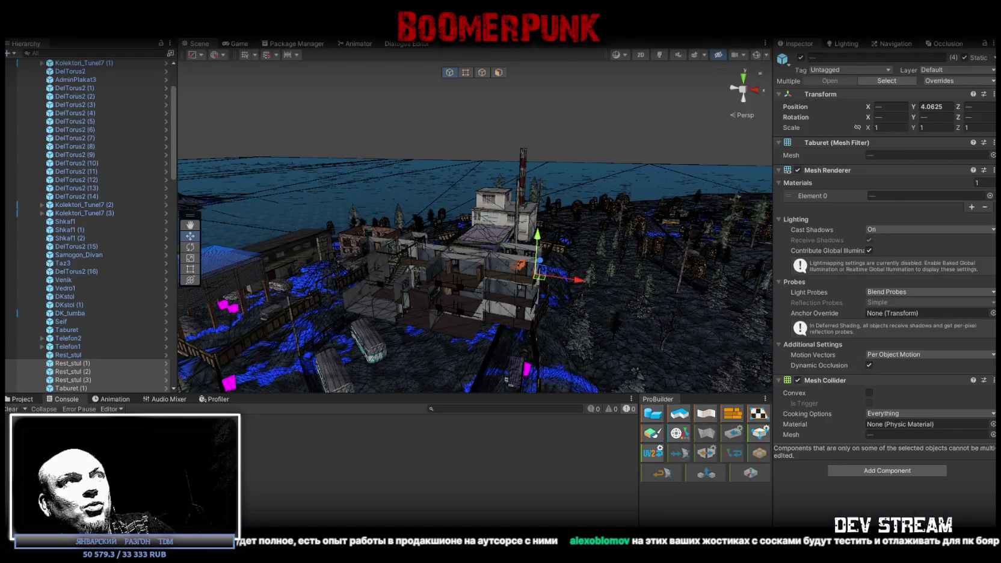
pyautogui.scroll(15, 121, 241)
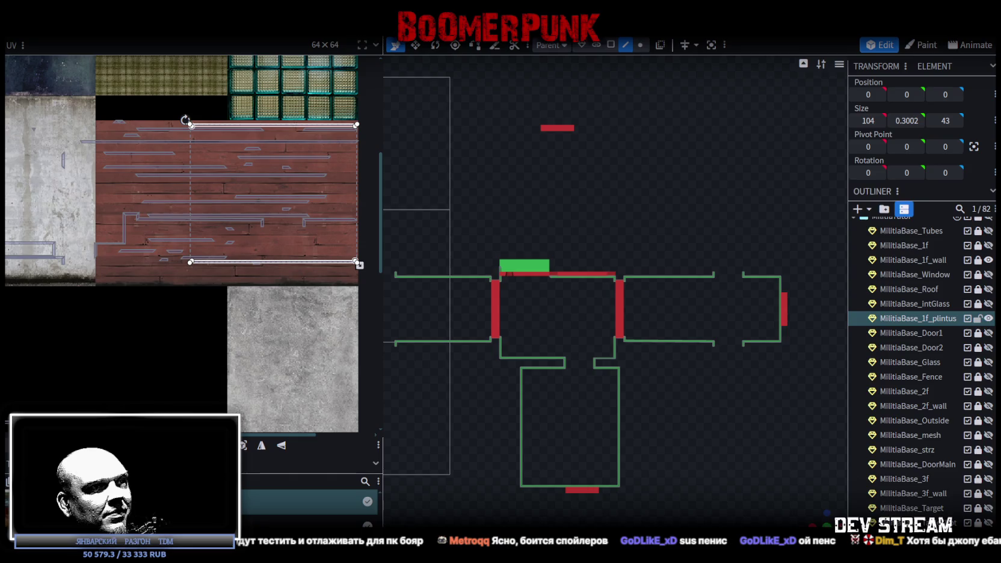
# Step: Switch to Unity and turn the AI_Boogr prefab preview in the Inspector
pyautogui.hotkey('alt', 'Tab')
pyautogui.moveTo(960, 447)
pyautogui.mouseDown()
pyautogui.moveTo(791, 458)
pyautogui.moveTo(883, 469)
pyautogui.moveTo(908, 447)
pyautogui.mouseUp()
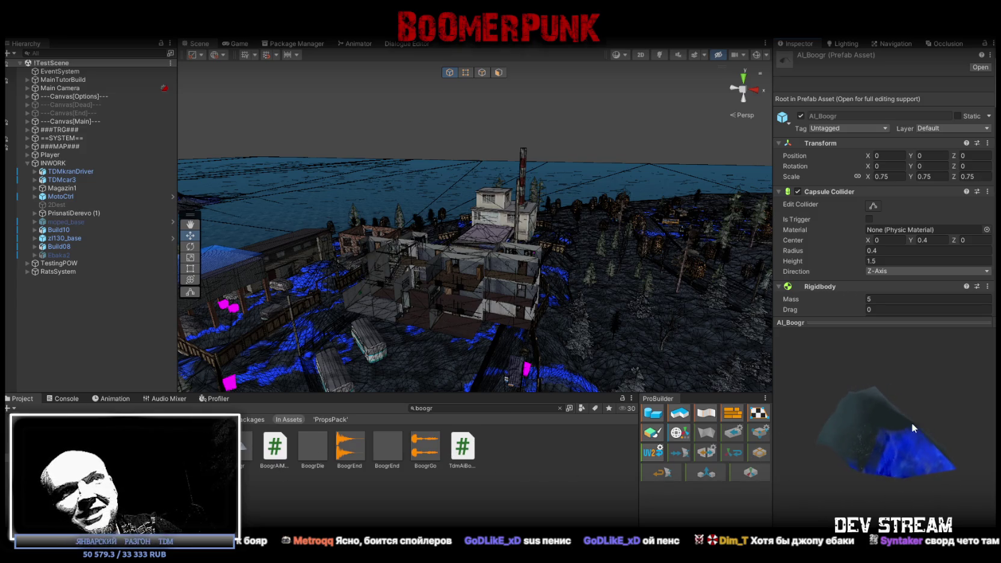
# Step: Turn the AI_Boogr preview further, inspect the Player, clear the 'boogr' search, then return to Blockbench
pyautogui.moveTo(915, 427); pyautogui.dragTo(565, 412)
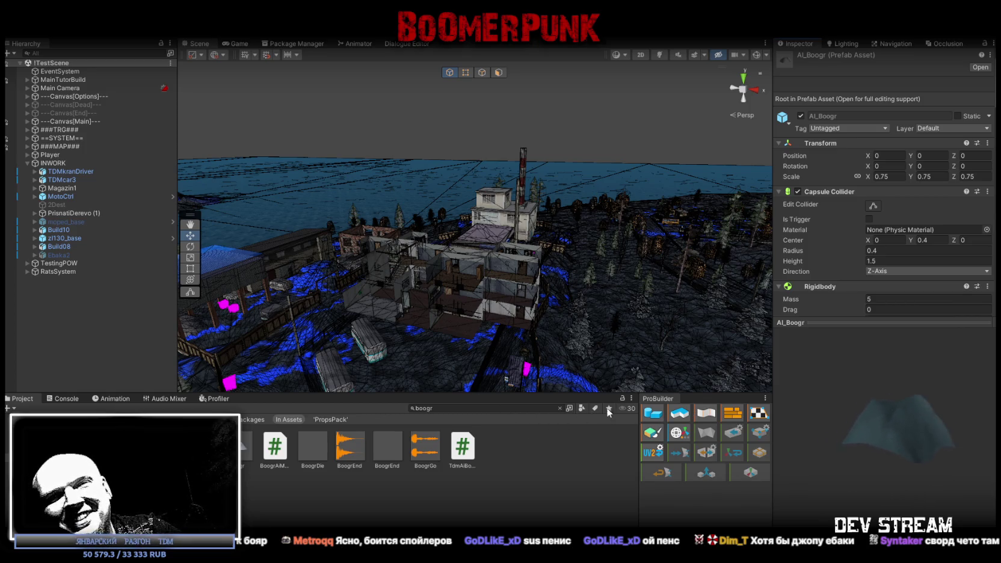
pyautogui.moveTo(858, 419); pyautogui.dragTo(570, 411)
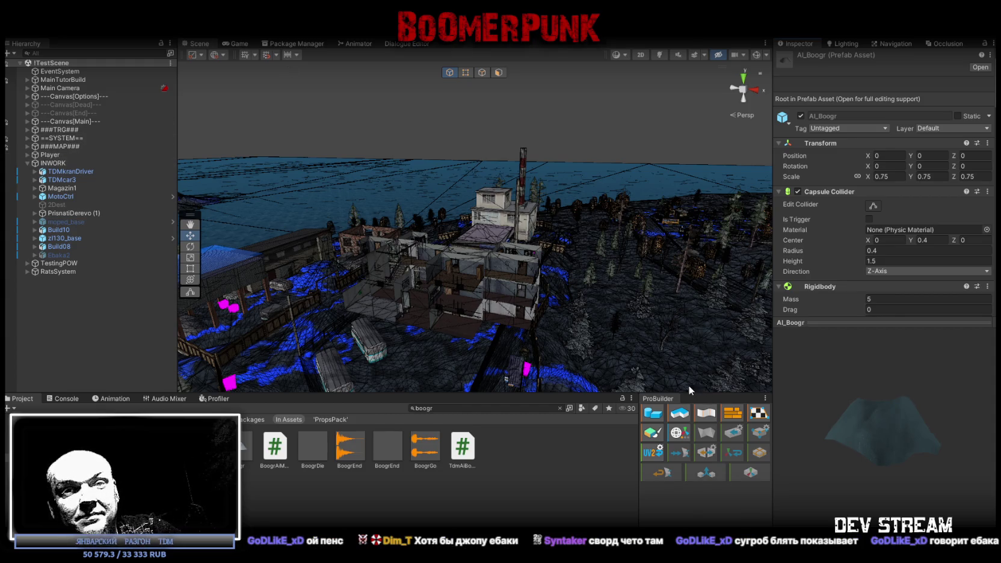
pyautogui.click(54, 154)
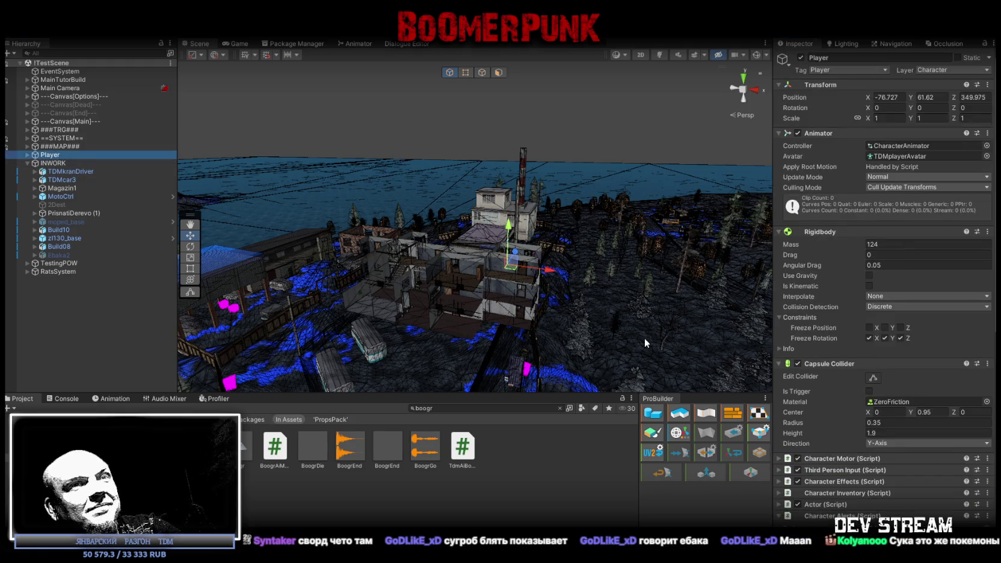
pyautogui.click(560, 407)
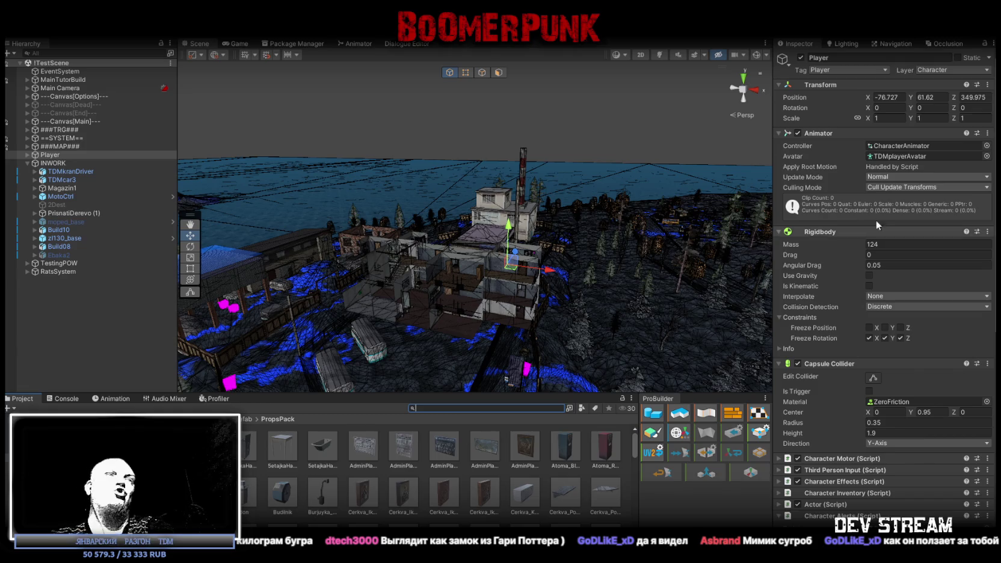
pyautogui.hotkey('alt', 'Tab')
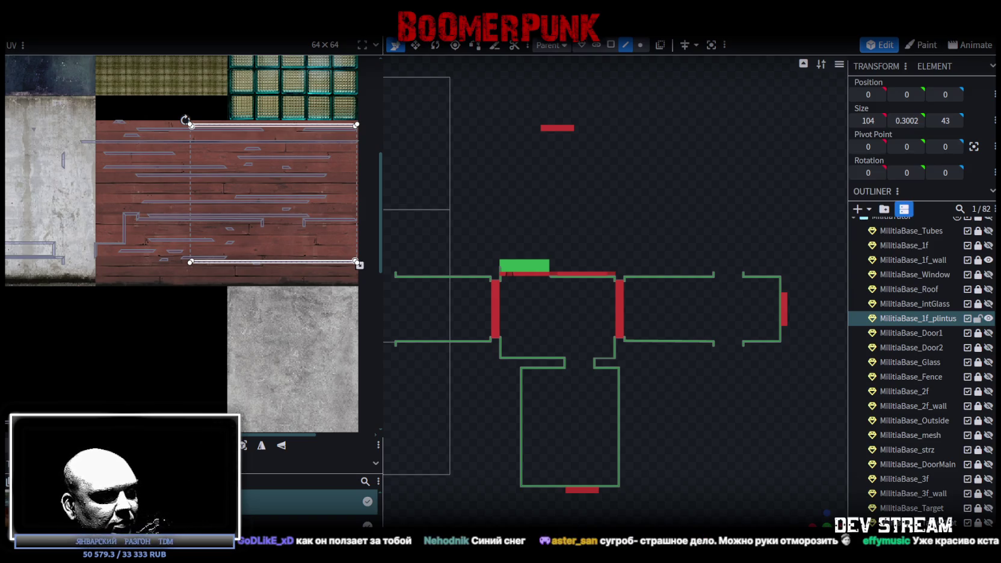
# Step: Switch from Blockbench back to the Unity editor
pyautogui.hotkey('alt', 'Tab')
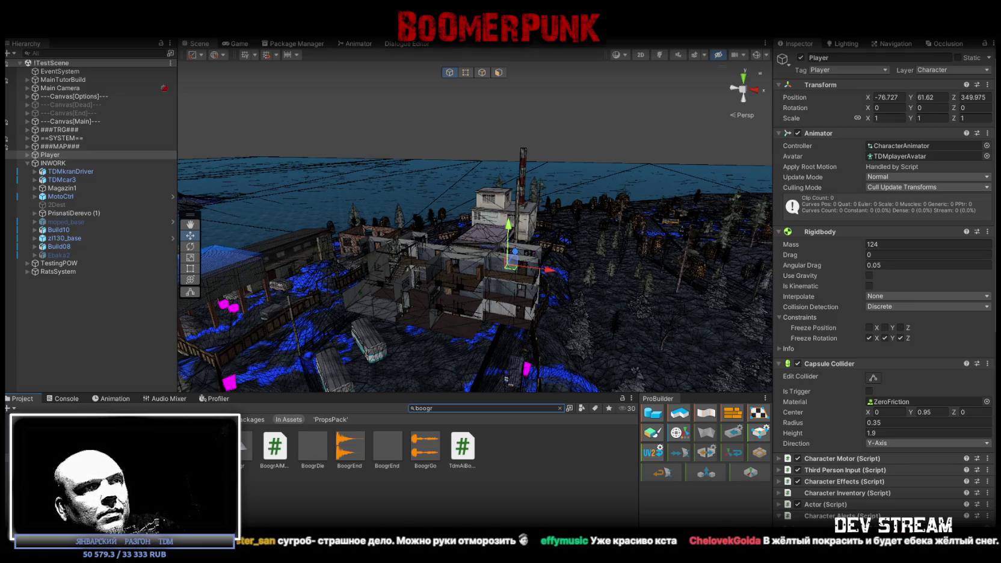
# Step: Preview the BoogrGo audio clip, reselect the Player, then restore Unity's window and return to Blockbench
pyautogui.click(425, 453)
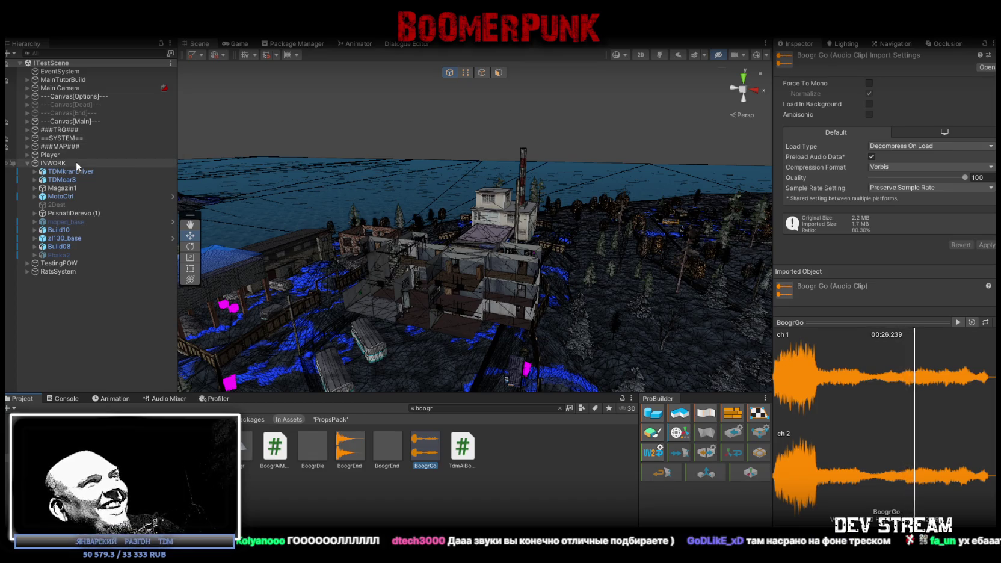
pyautogui.click(54, 155)
pyautogui.moveTo(352, 55)
pyautogui.mouseDown()
pyautogui.moveTo(334, 159)
pyautogui.moveTo(334, 24)
pyautogui.mouseUp()
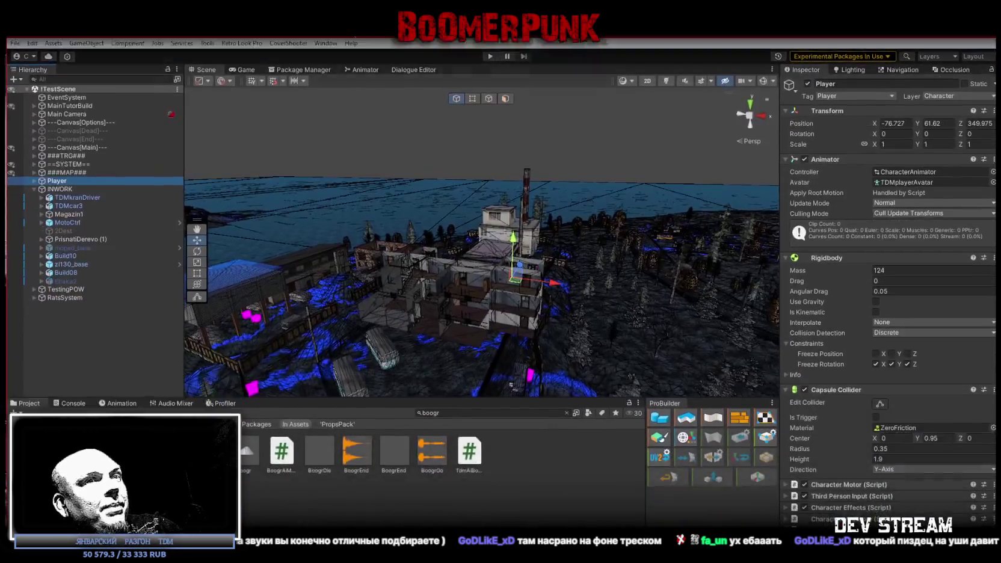
pyautogui.hotkey('alt', 'Tab')
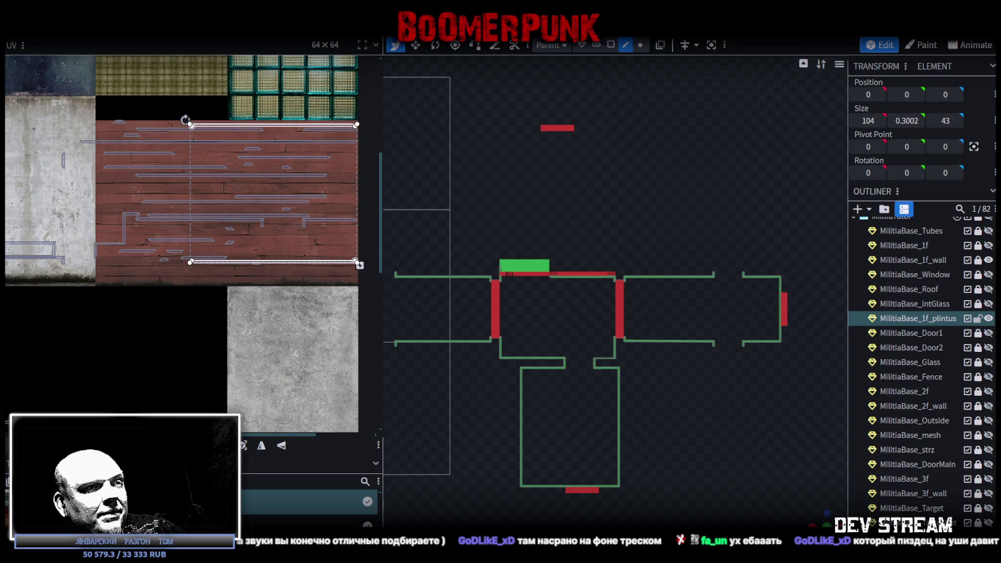
# Step: Bring the Unity editor back to the front from Blockbench
pyautogui.hotkey('alt', 'Tab')
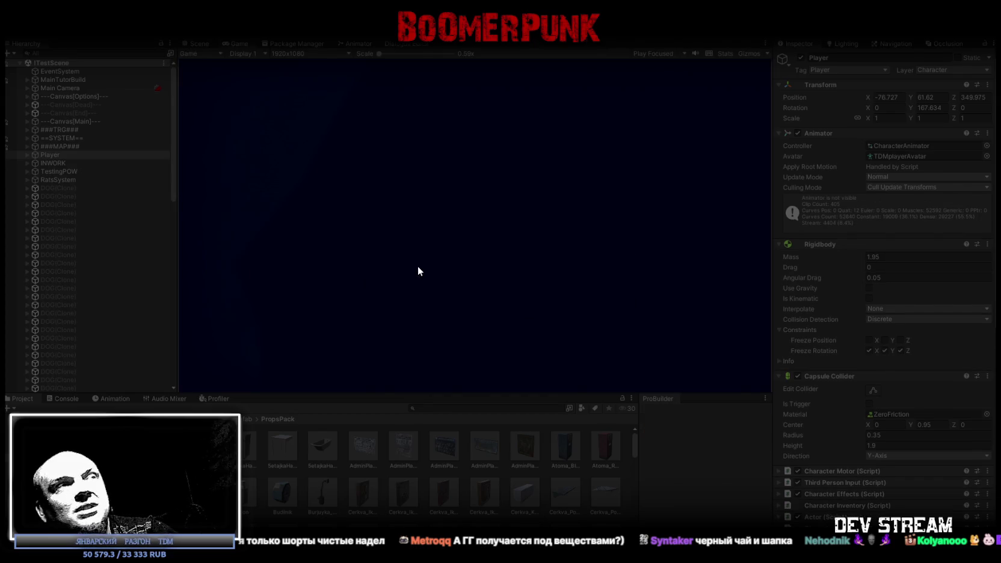
# Step: Play-test the level in a maximized Game view, checking the tablet's Bag and quest pages
pyautogui.doubleClick(240, 44)
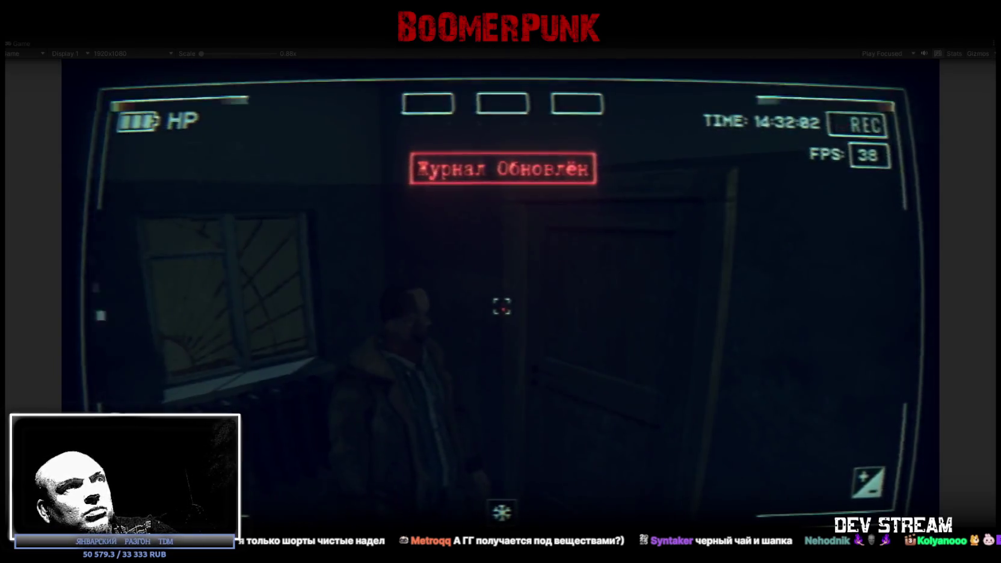
pyautogui.press('Escape')
pyautogui.click(577, 186)
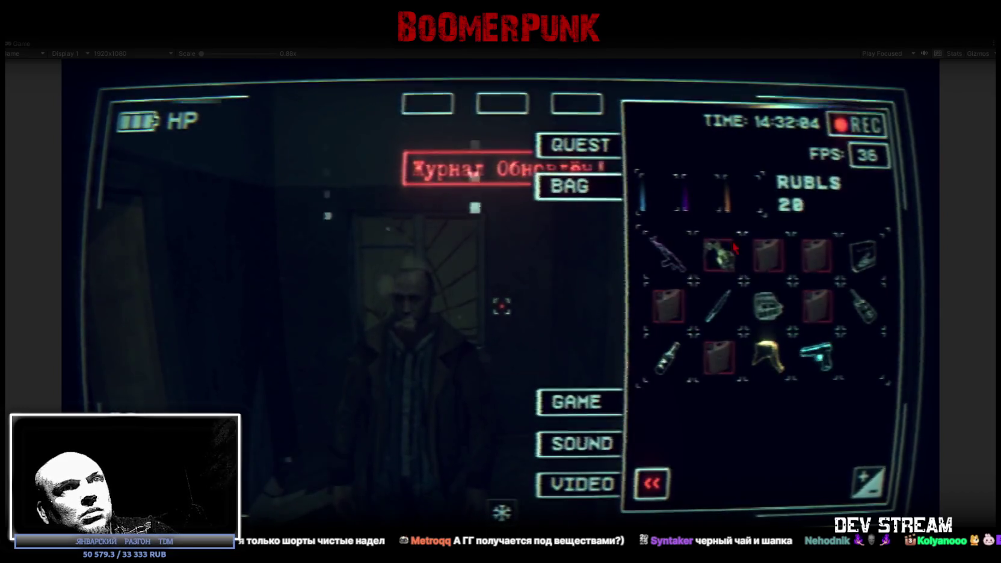
pyautogui.click(718, 306)
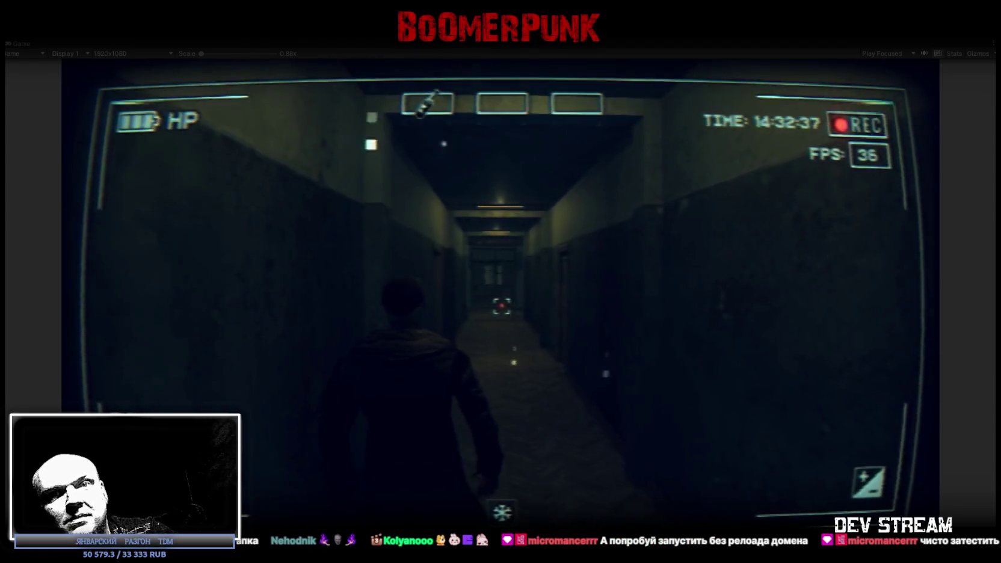
pyautogui.press('Tab')
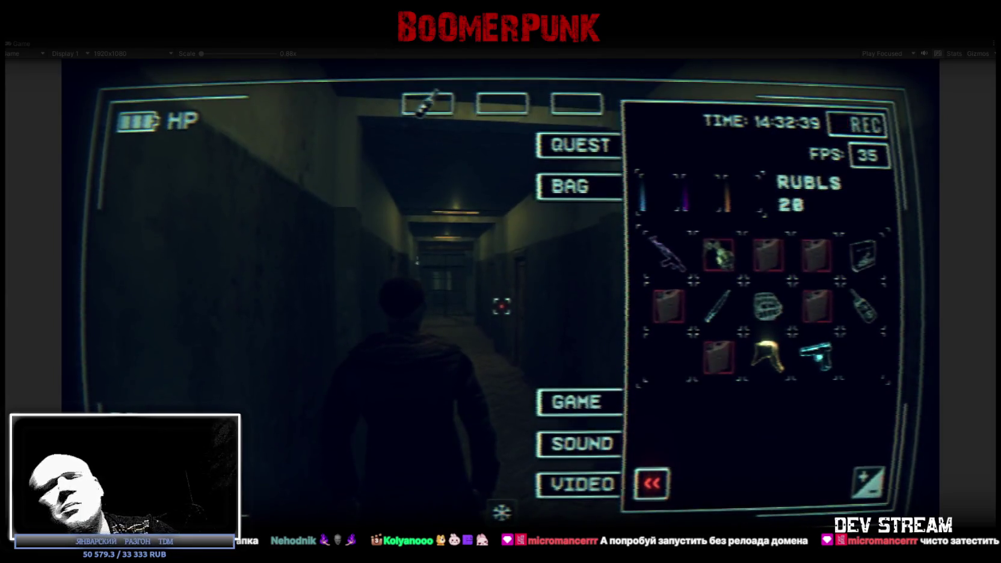
pyautogui.click(599, 146)
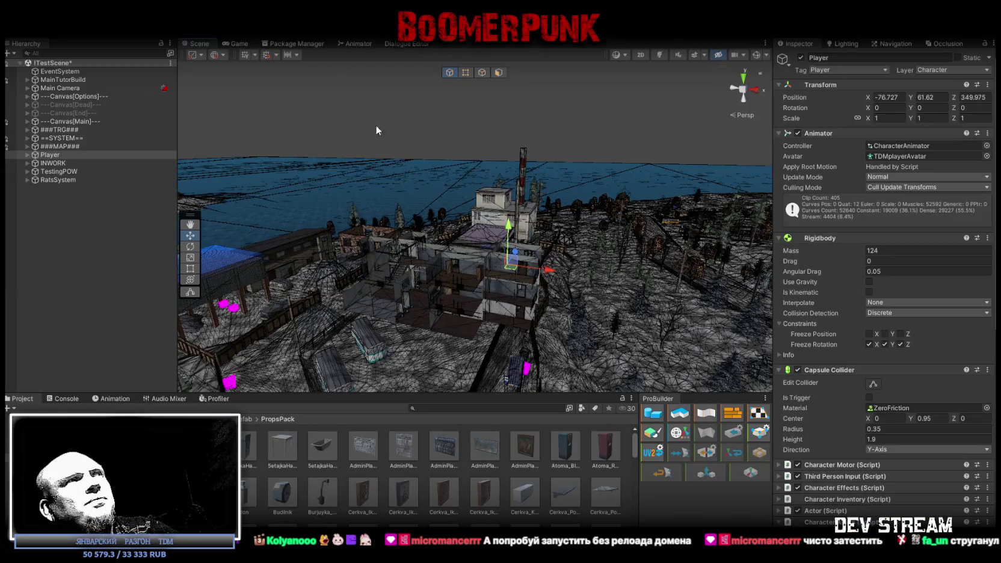
pyautogui.keyDown('alt'); pyautogui.moveTo(377, 130); pyautogui.dragTo(510, 262); pyautogui.keyUp('alt')
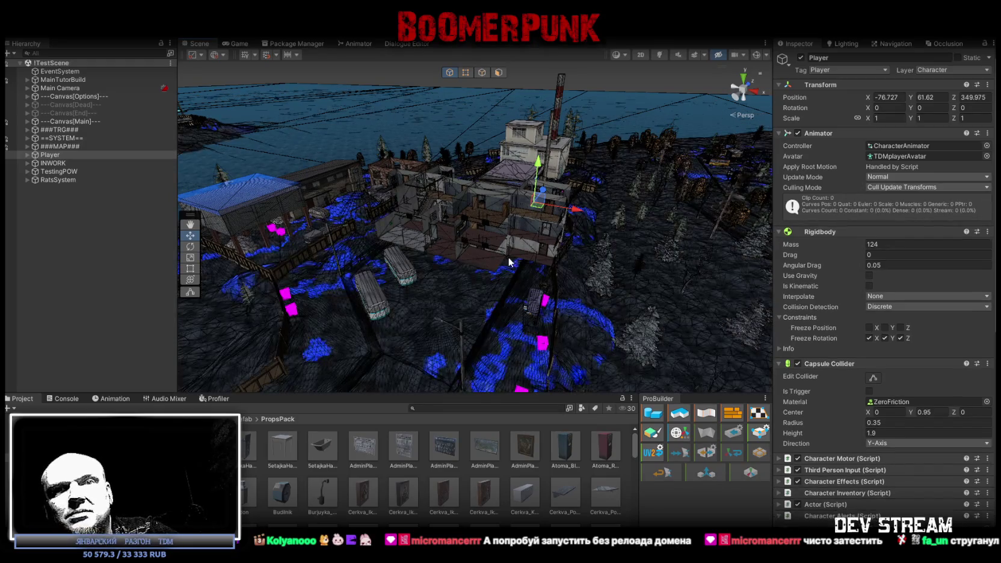
pyautogui.moveTo(480, 342)
pyautogui.keyDown('alt'); pyautogui.mouseDown()
pyautogui.moveTo(503, 347)
pyautogui.moveTo(499, 355)
pyautogui.mouseUp(); pyautogui.keyUp('alt')
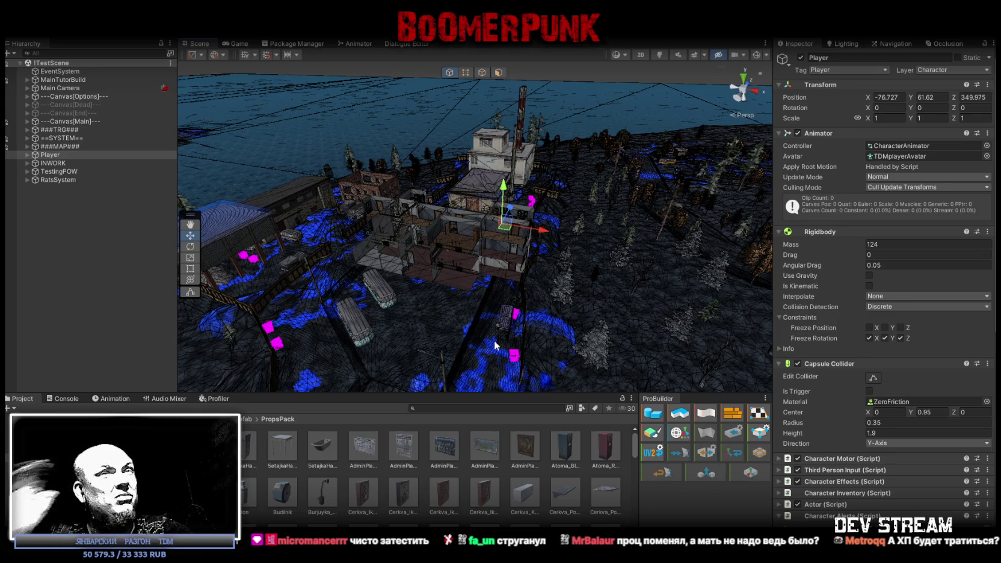
pyautogui.moveTo(494, 340)
pyautogui.keyDown('alt'); pyautogui.mouseDown()
pyautogui.moveTo(498, 293)
pyautogui.moveTo(532, 278)
pyautogui.mouseUp(); pyautogui.keyUp('alt')
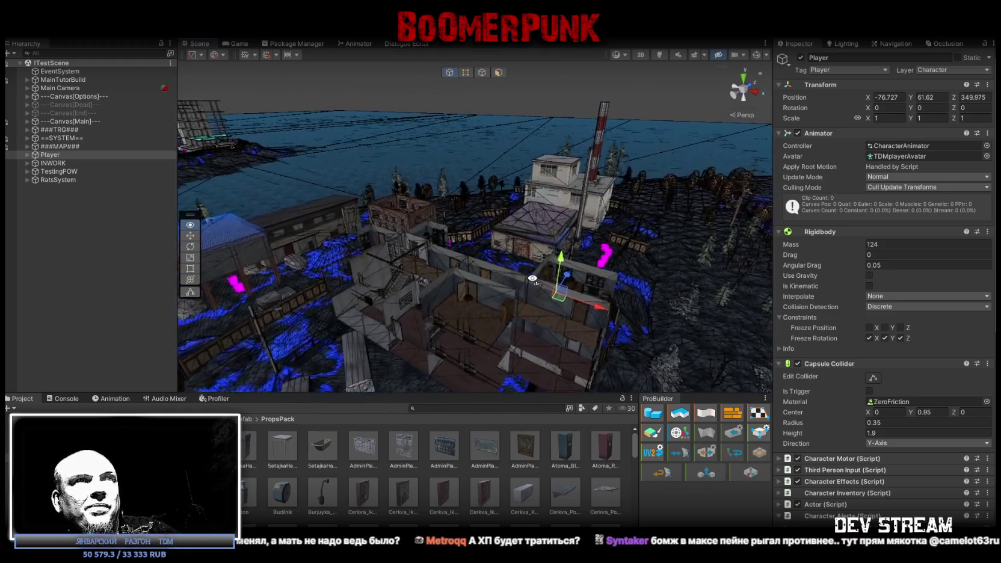
pyautogui.keyDown('alt'); pyautogui.moveTo(532, 278); pyautogui.dragTo(533, 278); pyautogui.keyUp('alt')
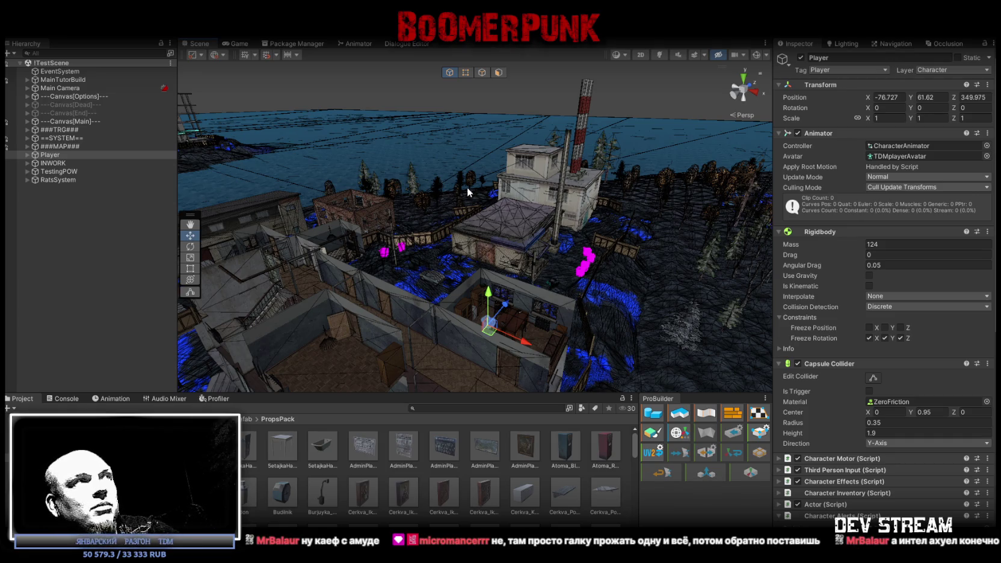
pyautogui.moveTo(467, 187); pyautogui.dragTo(554, 215, button='right')
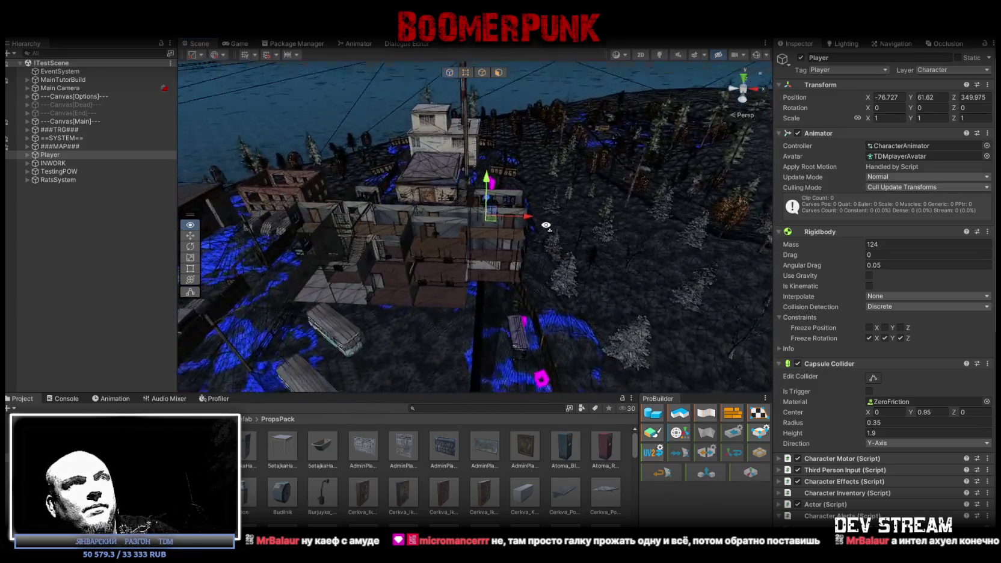
pyautogui.moveTo(554, 216); pyautogui.dragTo(551, 231, button='right')
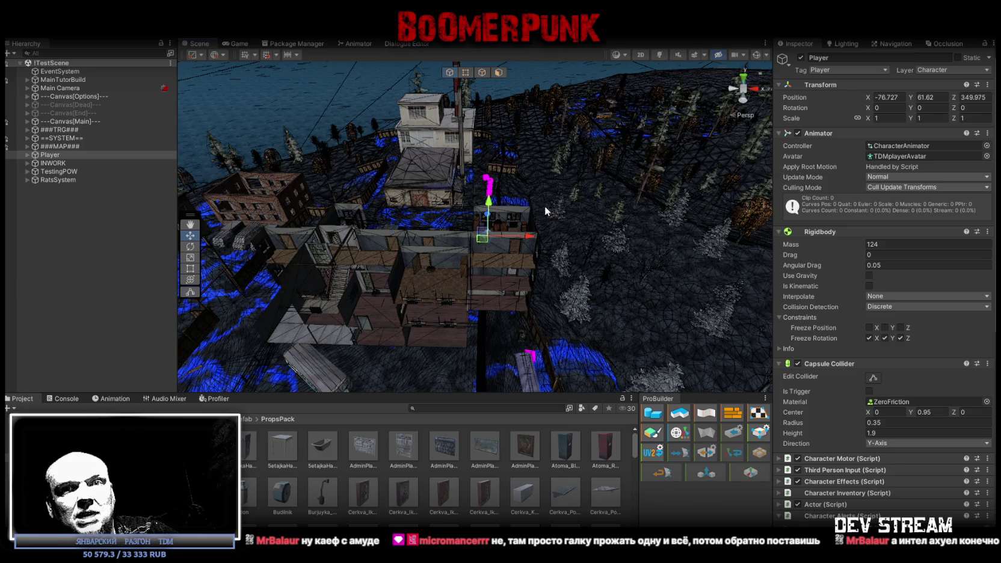
pyautogui.keyDown('alt'); pyautogui.moveTo(544, 205); pyautogui.dragTo(391, 168); pyautogui.keyUp('alt')
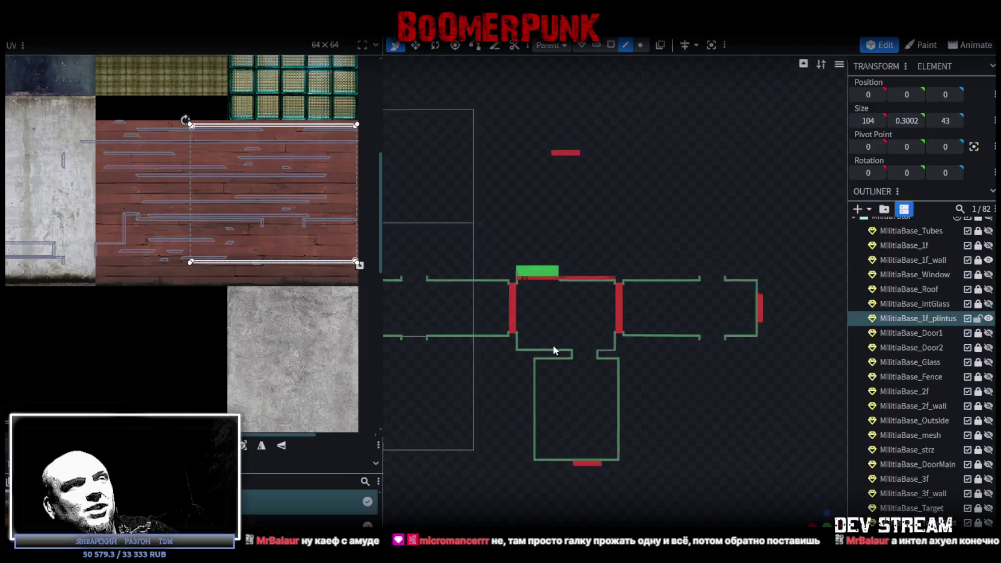
pyautogui.scroll(2, 414, 394)
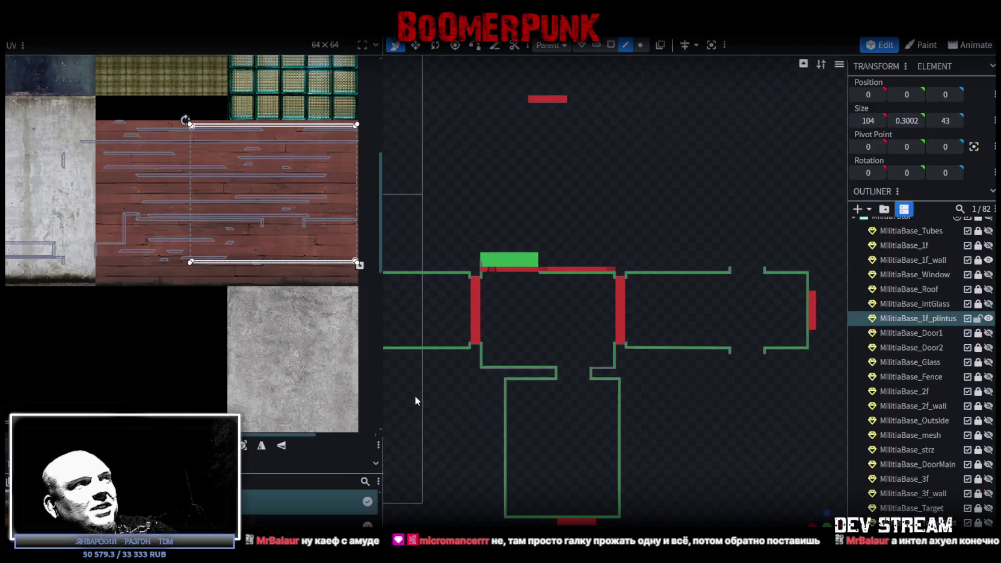
# Step: Zoom into the UV editor and shift one baseboard UV face to a new spot
pyautogui.scroll(3, 414, 394)
pyautogui.scroll(2, 188, 146)
pyautogui.scroll(-2, 193, 187)
pyautogui.scroll(1, 213, 212)
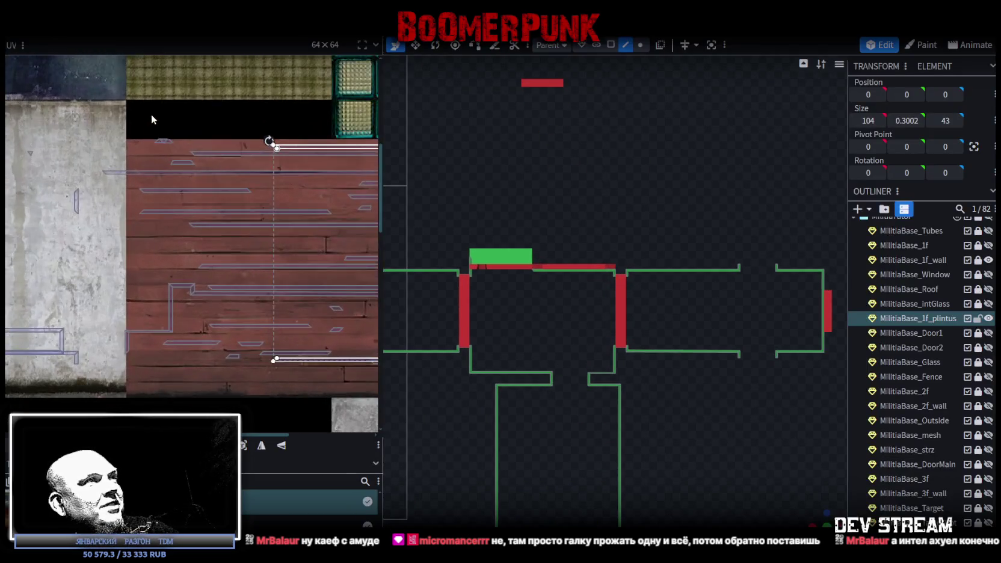
pyautogui.scroll(3, 151, 114)
pyautogui.moveTo(180, 207); pyautogui.dragTo(223, 213)
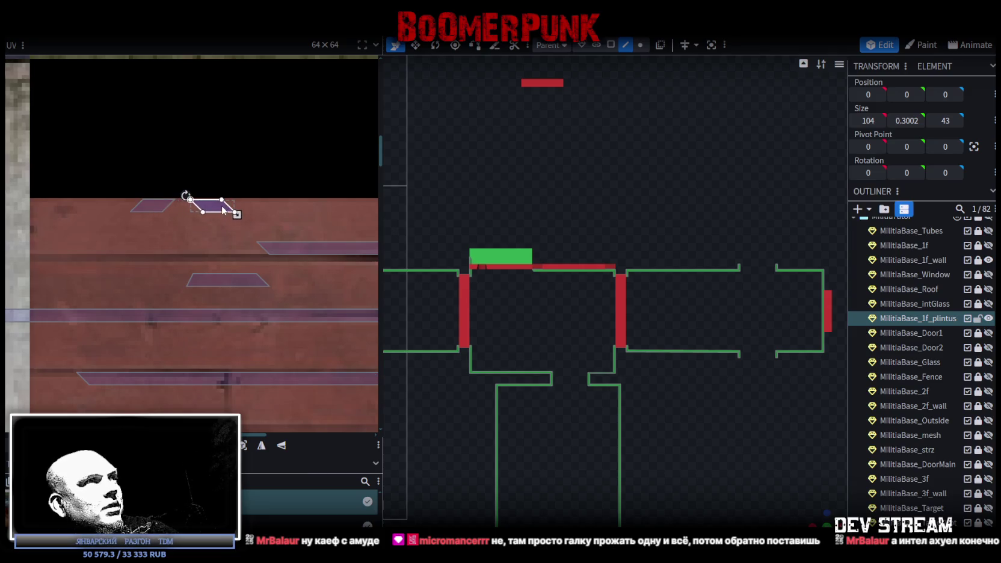
pyautogui.scroll(-2, 224, 216)
pyautogui.scroll(-1, 235, 232)
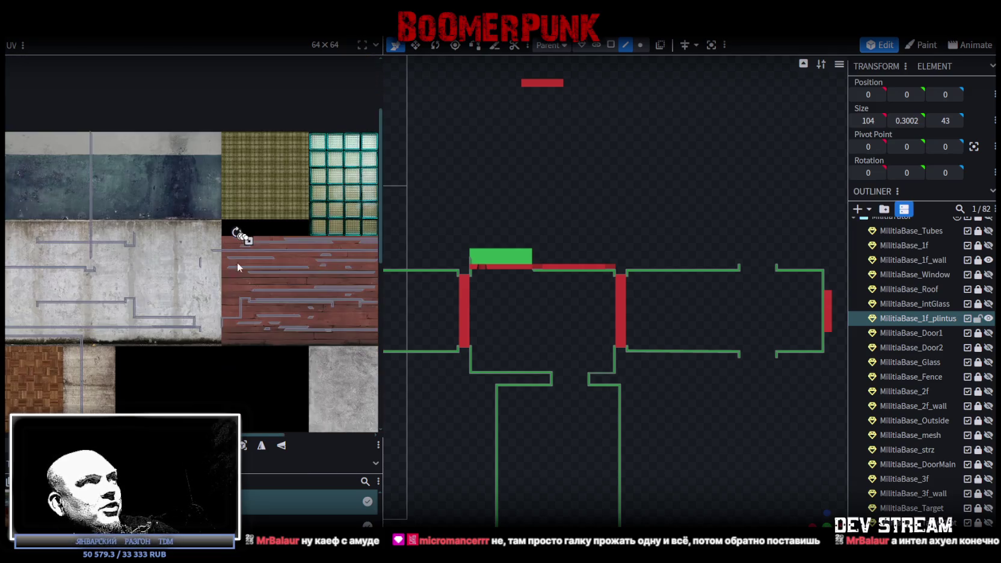
pyautogui.scroll(-1, 197, 178)
# Step: Move the baseboard UV strip and its neighbours from the concrete onto the red wood planks
pyautogui.click(184, 201)
pyautogui.moveTo(161, 198); pyautogui.dragTo(353, 238)
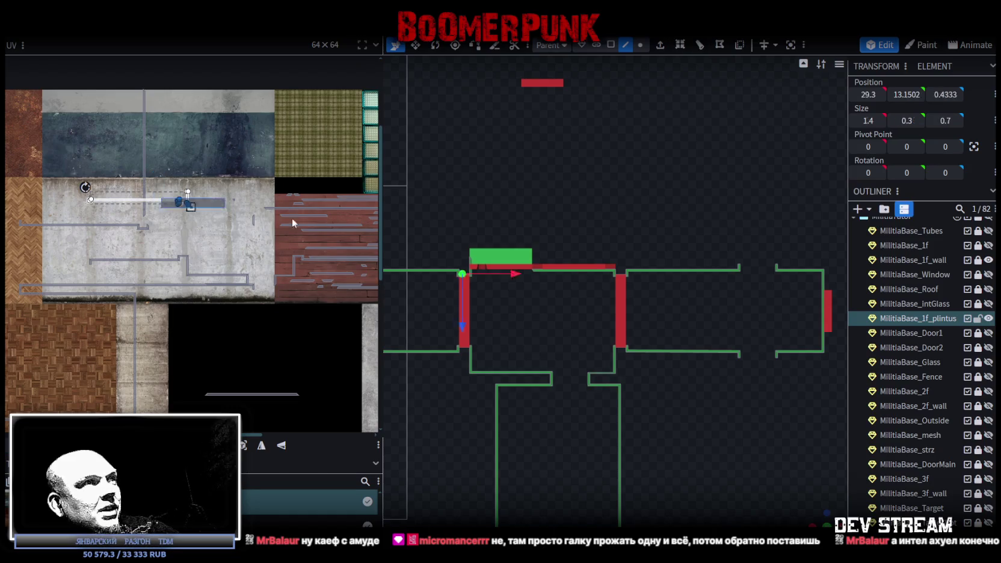
pyautogui.moveTo(184, 201)
pyautogui.mouseDown()
pyautogui.moveTo(362, 256)
pyautogui.moveTo(363, 243)
pyautogui.mouseUp()
pyautogui.scroll(1, 364, 243)
pyautogui.scroll(1, 364, 243)
pyautogui.moveTo(263, 253); pyautogui.dragTo(233, 250)
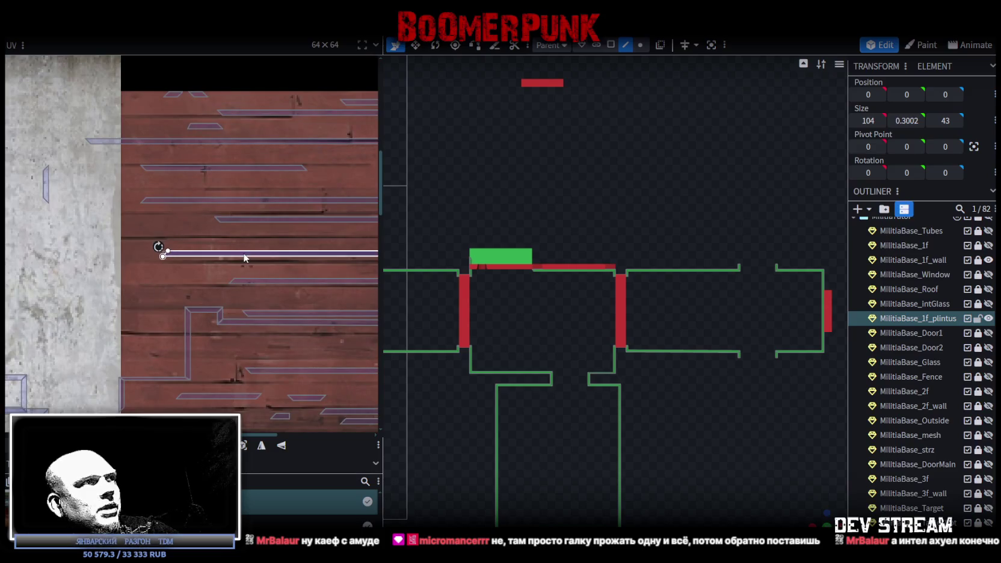
# Step: Move the UV lines lying on the concrete onto the wood planks, nudged slightly up
pyautogui.scroll(-2, 113, 212)
pyautogui.scroll(-1, 142, 137)
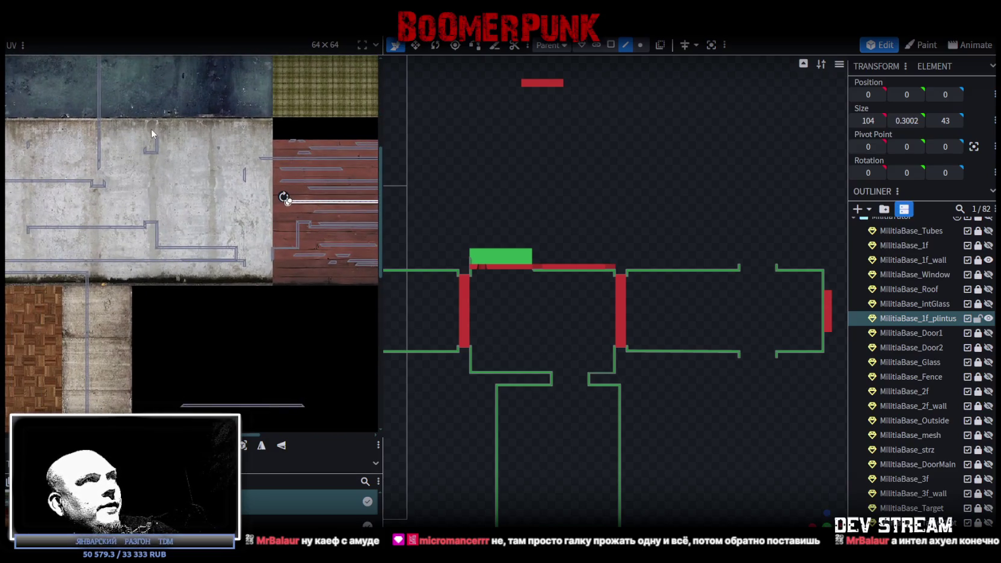
pyautogui.scroll(-1, 146, 147)
pyautogui.scroll(-1, 151, 152)
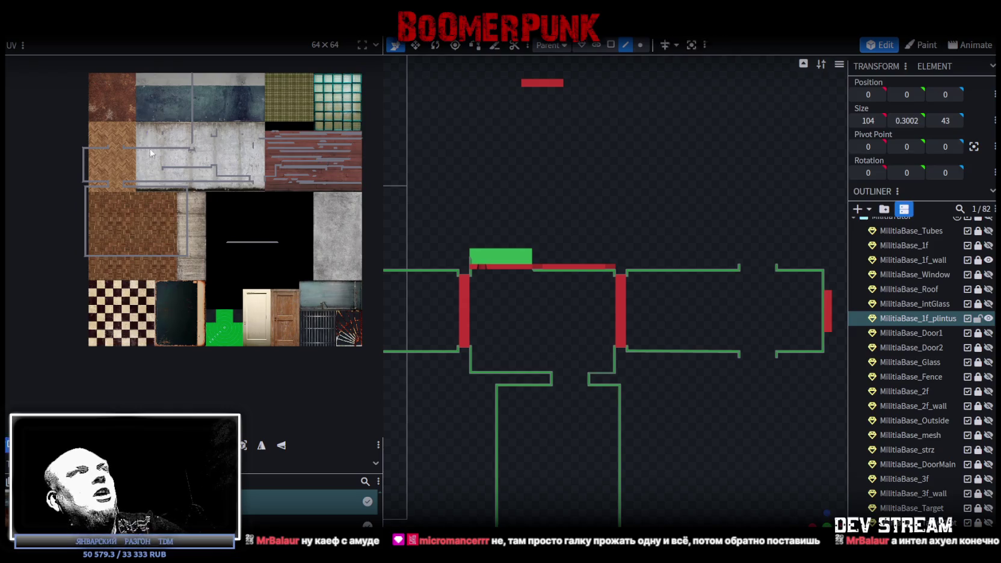
pyautogui.moveTo(168, 182); pyautogui.dragTo(39, 220, button='middle')
pyautogui.moveTo(25, 223); pyautogui.dragTo(184, 211)
pyautogui.scroll(3, 185, 210)
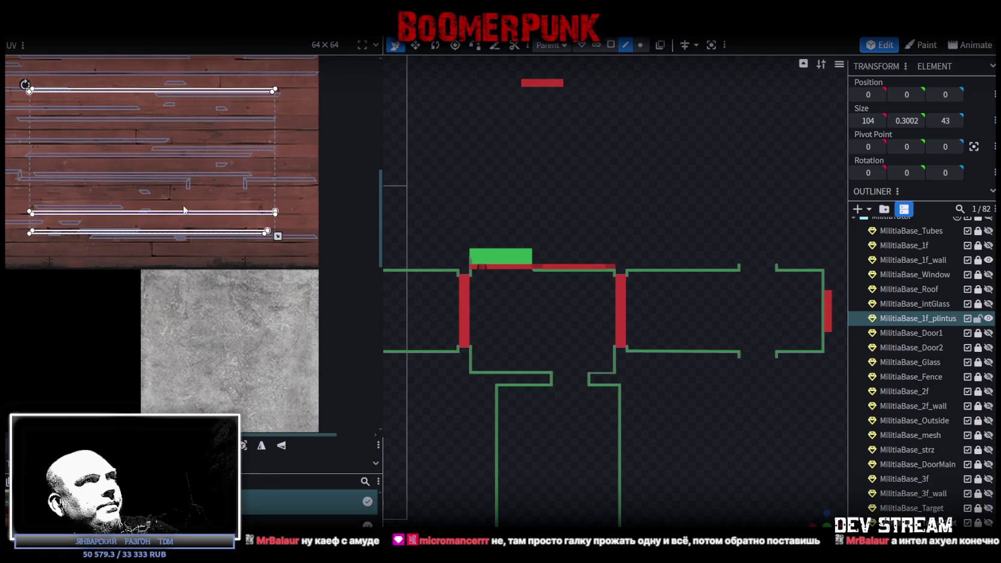
pyautogui.moveTo(182, 215); pyautogui.dragTo(183, 204)
pyautogui.scroll(-2, 211, 203)
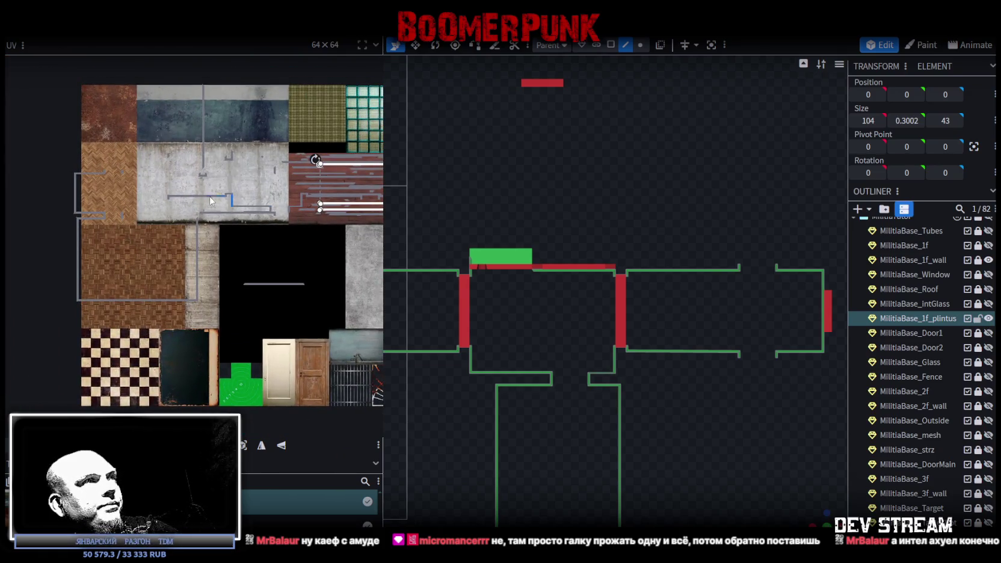
# Step: Move the grey UV line onto the planks and raise the lower line to the wood's lower edge
pyautogui.click(213, 197)
pyautogui.moveTo(223, 228); pyautogui.dragTo(288, 202)
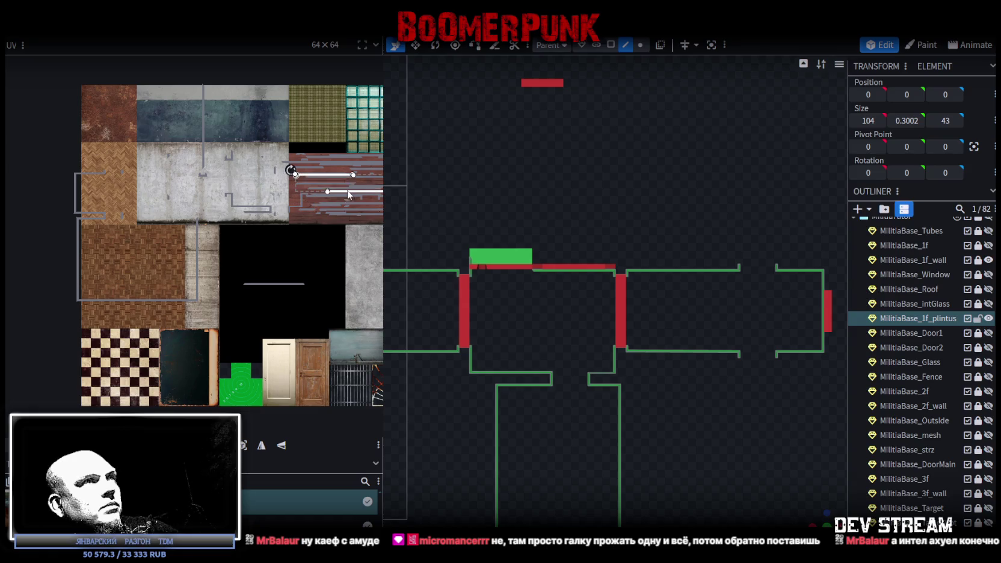
pyautogui.scroll(2, 288, 203)
pyautogui.moveTo(346, 146)
pyautogui.mouseDown()
pyautogui.moveTo(289, 181)
pyautogui.moveTo(348, 167)
pyautogui.mouseUp()
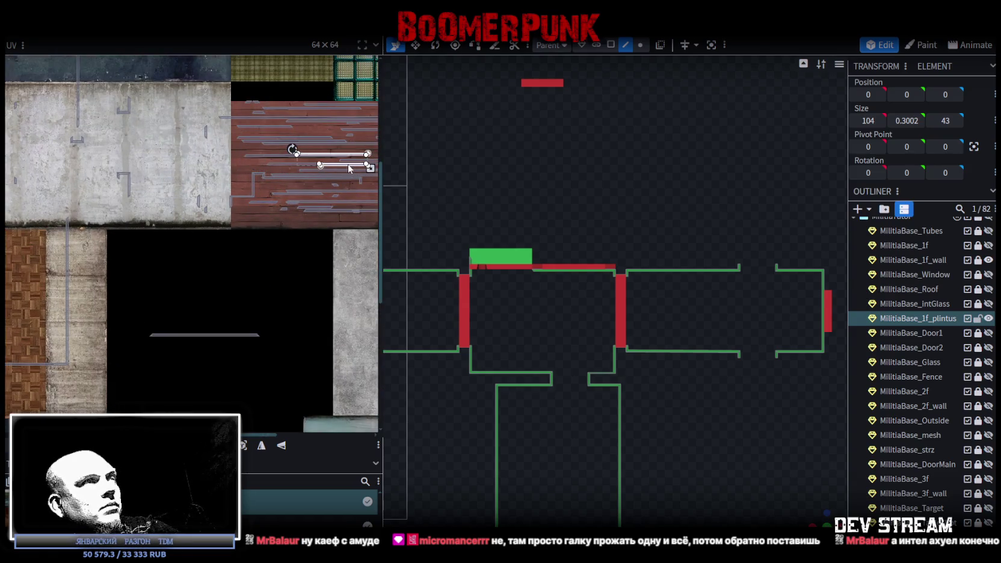
pyautogui.click(236, 119)
pyautogui.moveTo(207, 335); pyautogui.dragTo(234, 338)
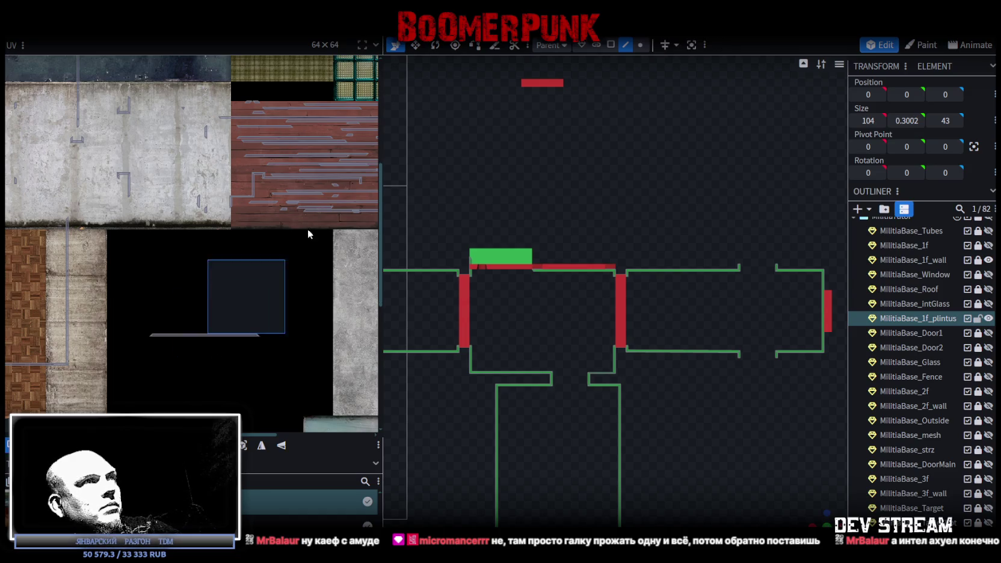
pyautogui.moveTo(234, 338); pyautogui.dragTo(325, 220)
pyautogui.scroll(-5, 193, 226)
# Step: Select the two short left UV edges and the baseboard face's thin UV strip
pyautogui.hscroll(-3, 202, 218)
pyautogui.moveTo(160, 155)
pyautogui.mouseDown()
pyautogui.moveTo(170, 196)
pyautogui.moveTo(377, 194)
pyautogui.mouseUp()
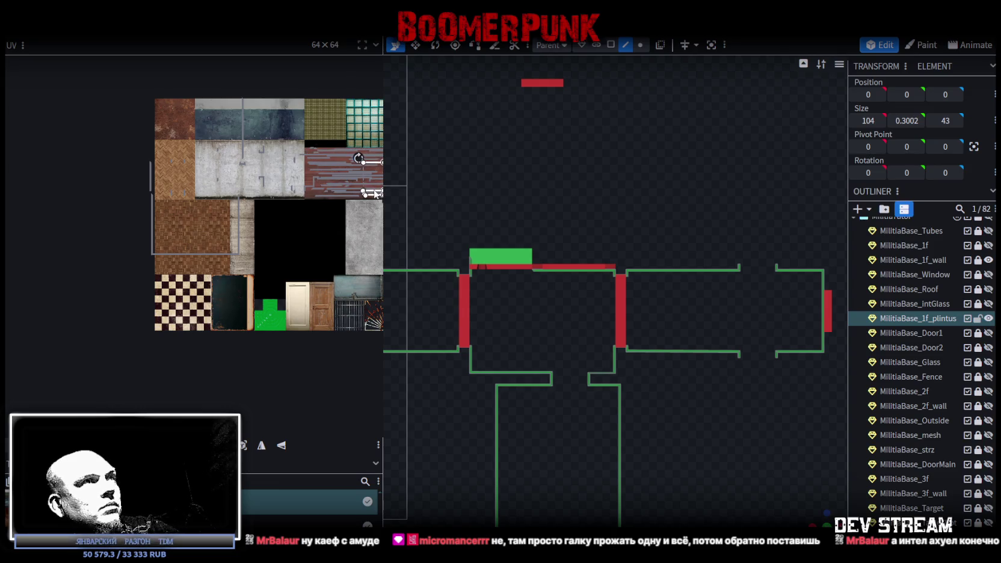
pyautogui.scroll(3, 144, 233)
pyautogui.moveTo(154, 84)
pyautogui.mouseDown()
pyautogui.moveTo(137, 203)
pyautogui.moveTo(272, 183)
pyautogui.mouseUp()
pyautogui.scroll(-2, 287, 213)
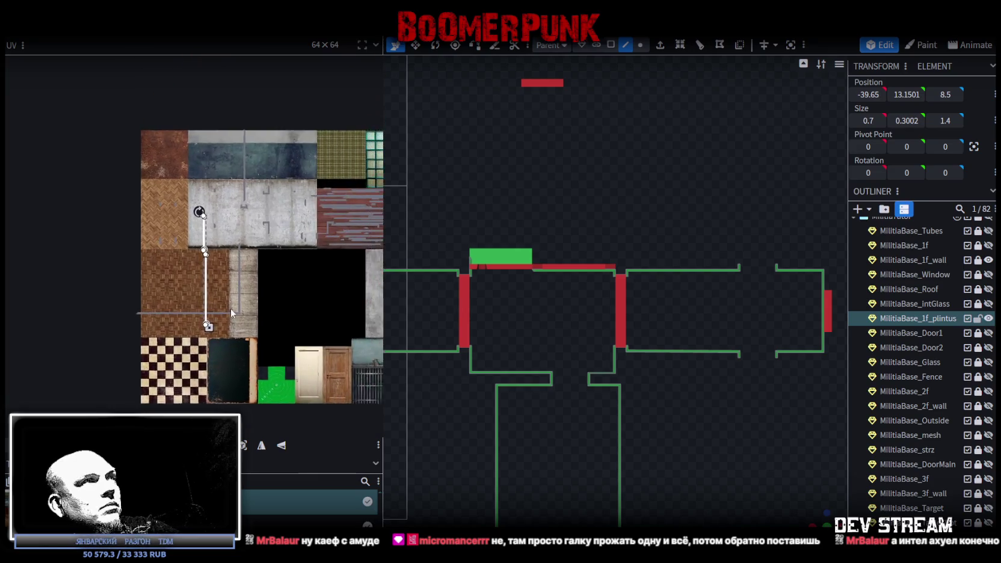
# Step: Move another baseboard face's UV onto the red wood and lay it horizontally along the planks
pyautogui.scroll(4, 250, 217)
pyautogui.click(210, 204)
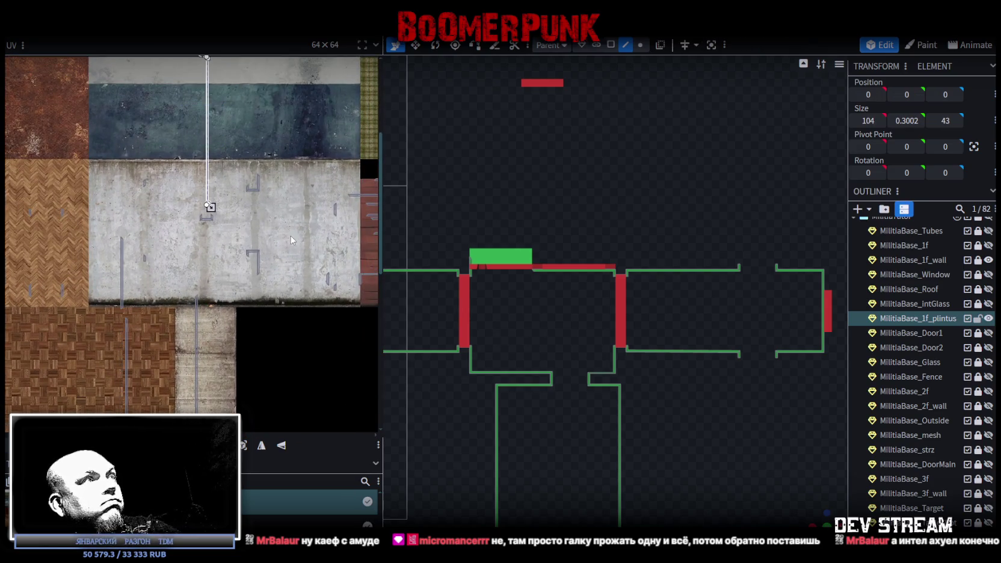
pyautogui.moveTo(116, 188); pyautogui.dragTo(302, 264)
pyautogui.scroll(-3, 189, 212)
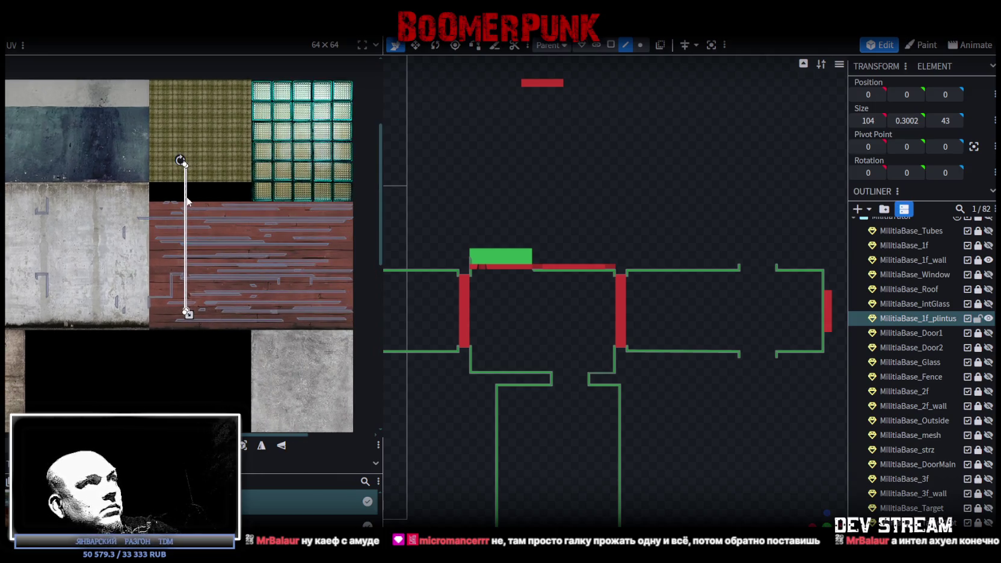
pyautogui.moveTo(186, 202); pyautogui.dragTo(156, 242)
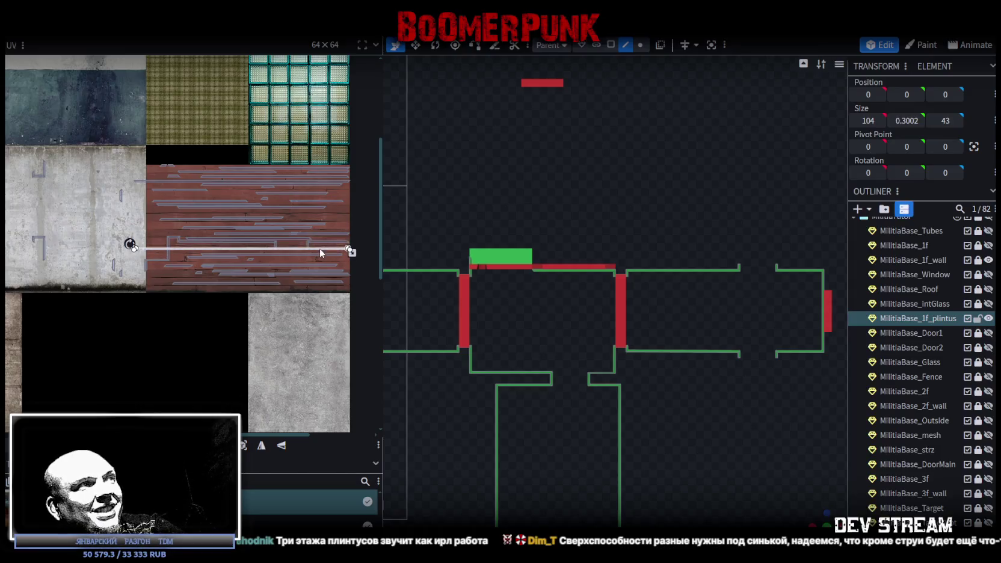
pyautogui.scroll(3, 156, 243)
pyautogui.scroll(2, 156, 243)
pyautogui.moveTo(119, 259); pyautogui.dragTo(127, 249)
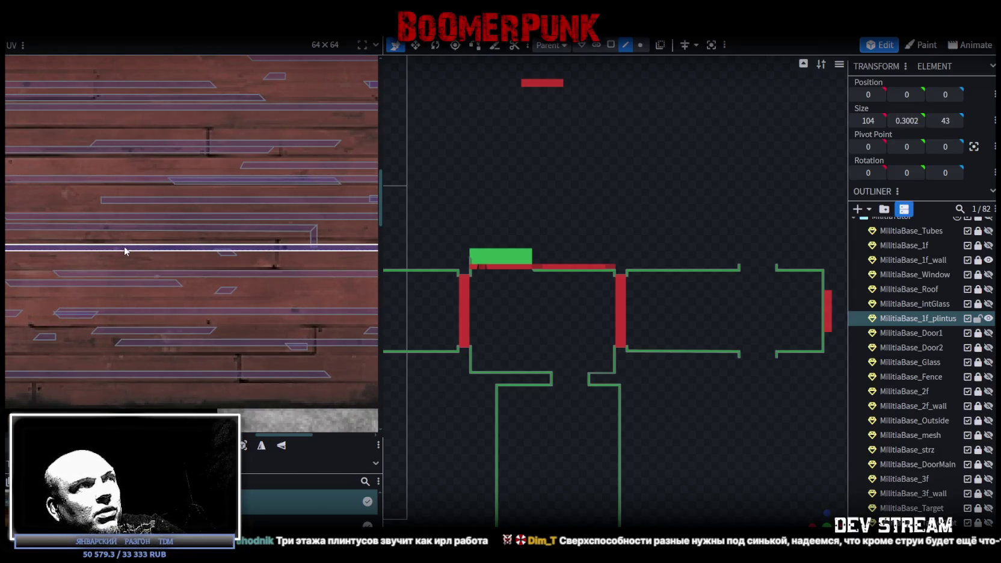
# Step: Box-select both vertical UV strips and bring up their UV context menu
pyautogui.scroll(-2, 154, 251)
pyautogui.scroll(-2, 295, 260)
pyautogui.scroll(3, 296, 260)
pyautogui.moveTo(125, 275)
pyautogui.mouseDown()
pyautogui.moveTo(264, 284)
pyautogui.moveTo(319, 257)
pyautogui.moveTo(319, 265)
pyautogui.mouseUp()
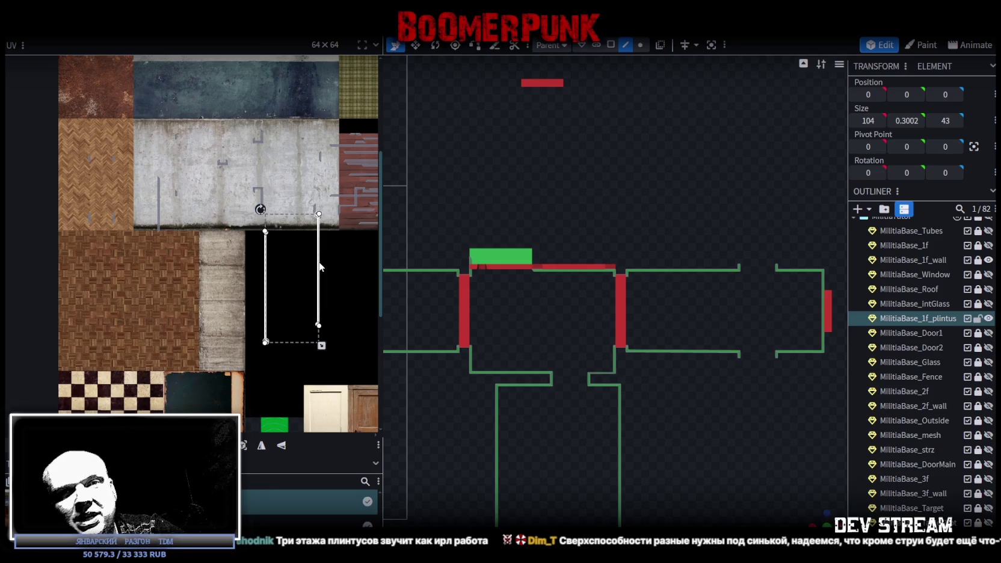
pyautogui.rightClick(320, 266)
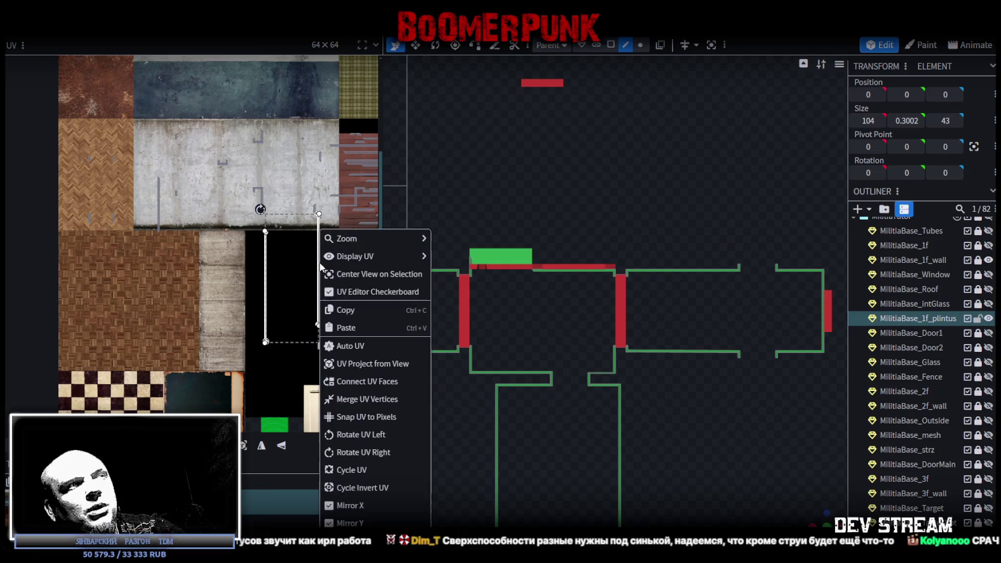
# Step: Rotate the two selected UV strips 90° and place them on the red wood planks
pyautogui.click(364, 445)
pyautogui.moveTo(331, 372); pyautogui.dragTo(133, 298, button='middle')
pyautogui.moveTo(75, 301); pyautogui.dragTo(211, 207)
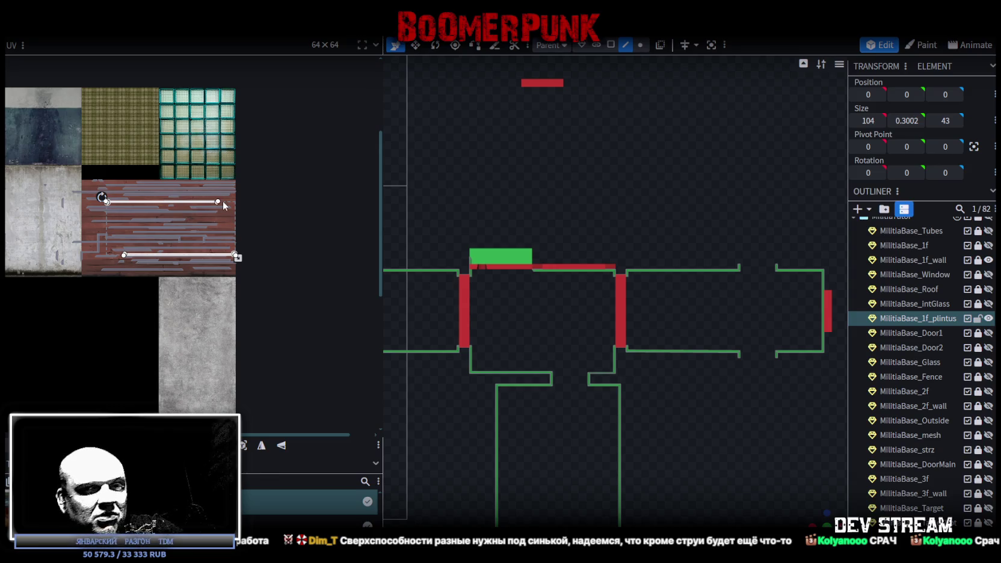
# Step: Move the tall face UV from the concrete tile onto the red wood texture
pyautogui.scroll(-2, 63, 246)
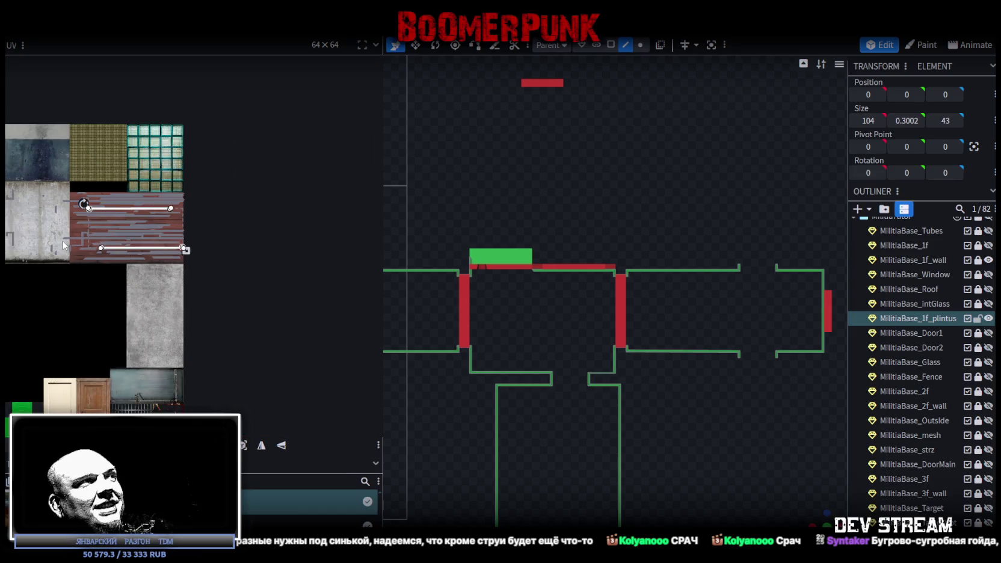
pyautogui.scroll(2, 63, 245)
pyautogui.scroll(2, 94, 199)
pyautogui.click(162, 194)
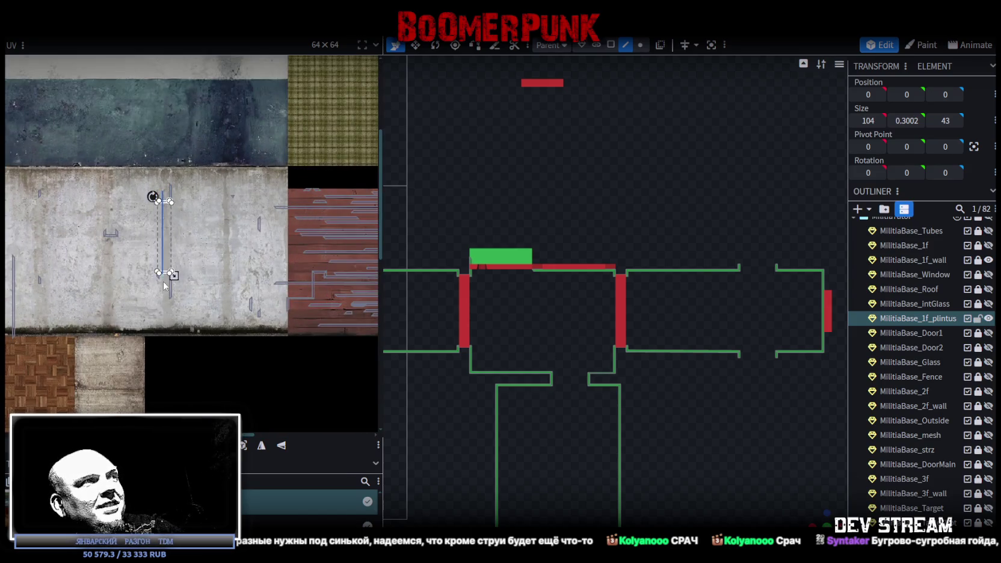
pyautogui.scroll(-1, 95, 280)
pyautogui.moveTo(96, 281)
pyautogui.mouseDown()
pyautogui.moveTo(241, 293)
pyautogui.moveTo(238, 278)
pyautogui.mouseUp()
pyautogui.scroll(-2, 252, 273)
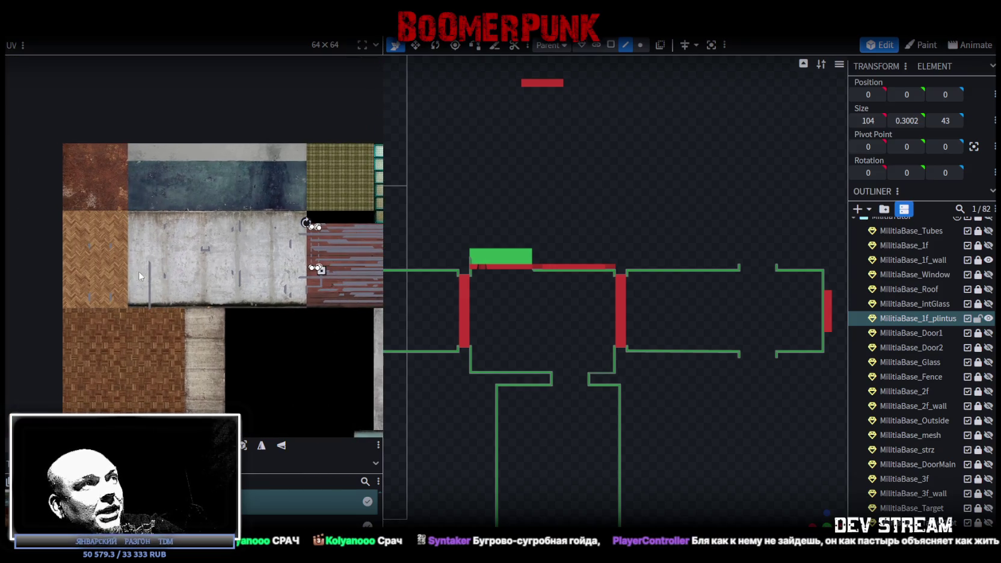
pyautogui.moveTo(134, 284); pyautogui.dragTo(250, 283)
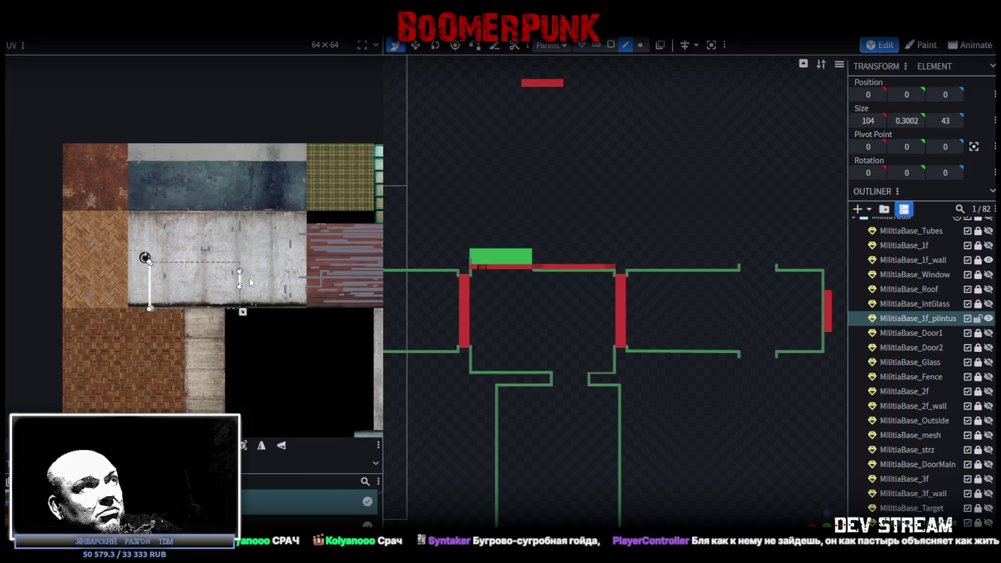
# Step: Rotate a face's UV rectangle 90° and move it onto the red wood texture
pyautogui.moveTo(240, 283); pyautogui.dragTo(314, 337)
pyautogui.moveTo(334, 335); pyautogui.dragTo(248, 326, button='middle')
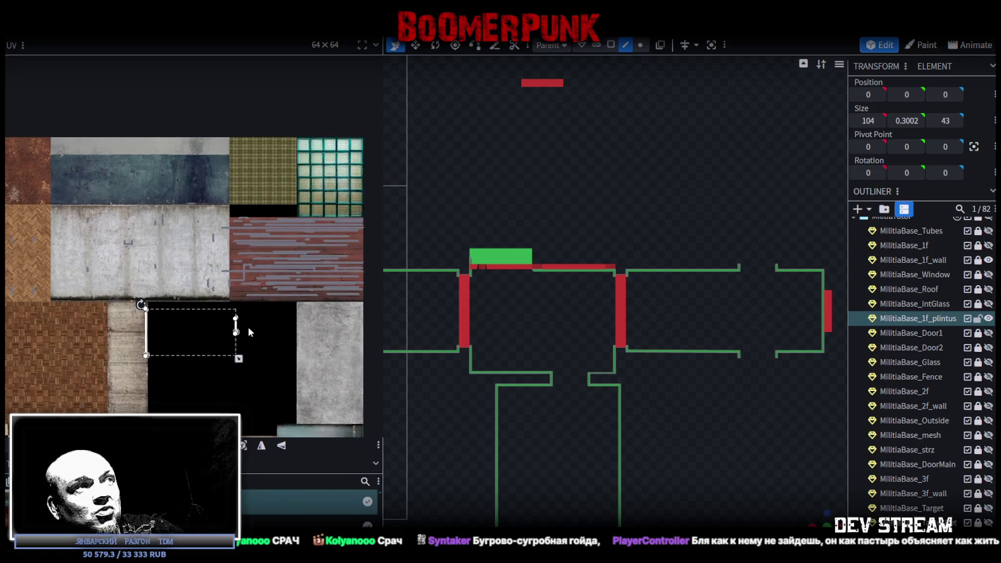
pyautogui.rightClick(236, 330)
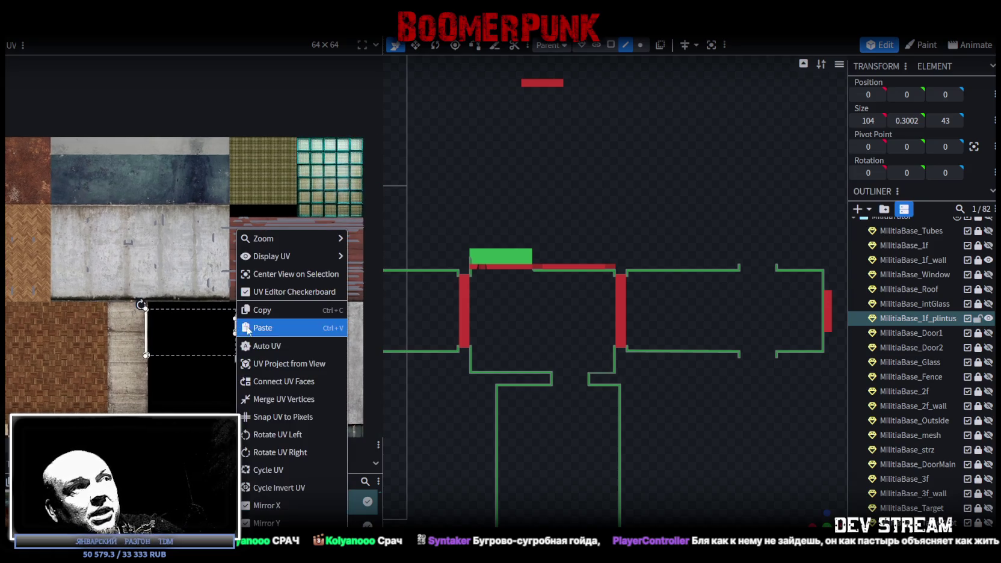
pyautogui.click(271, 452)
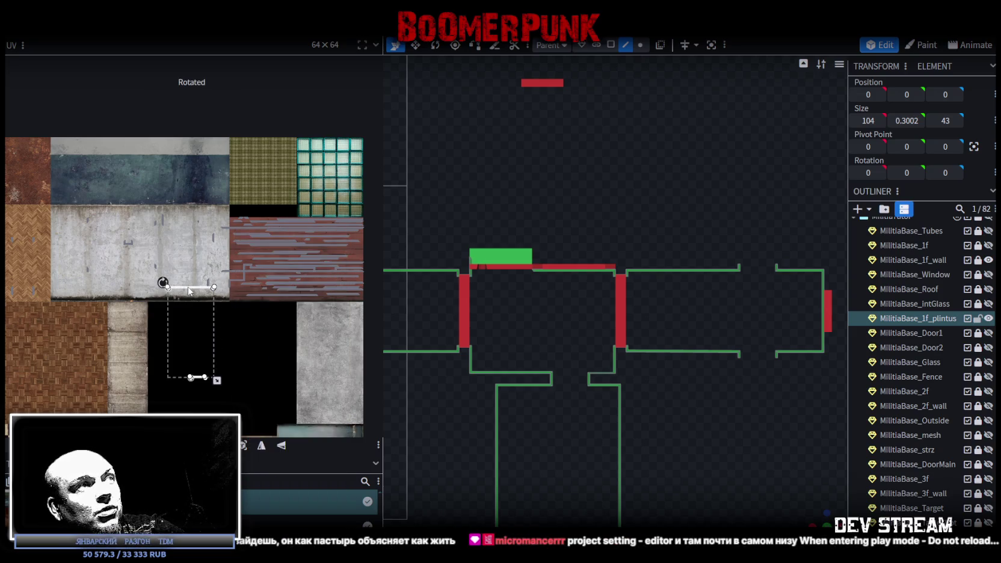
pyautogui.moveTo(190, 289); pyautogui.dragTo(330, 240)
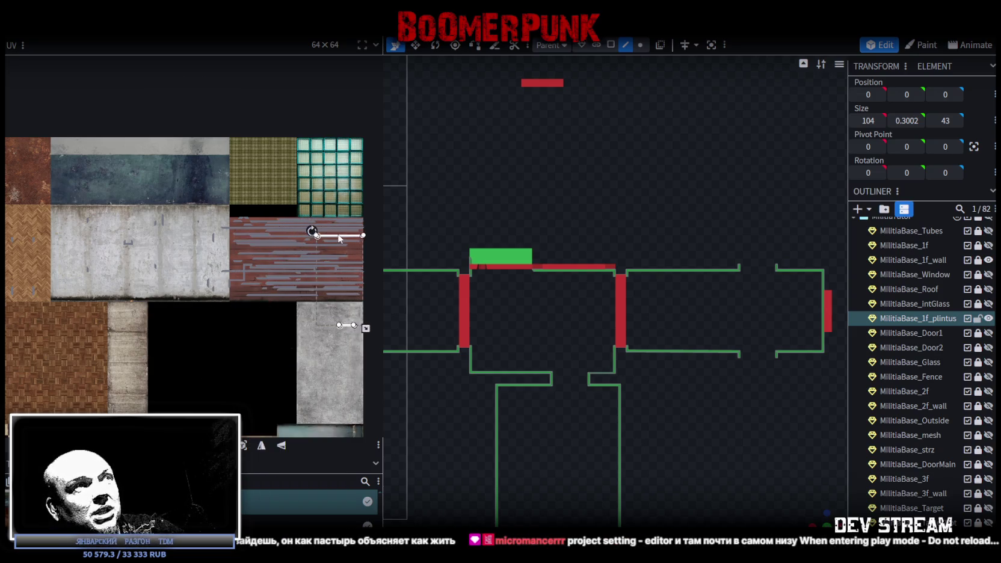
# Step: Move another face UV from concrete onto the planks, then box-select the remaining baseboard UVs
pyautogui.scroll(3, 338, 326)
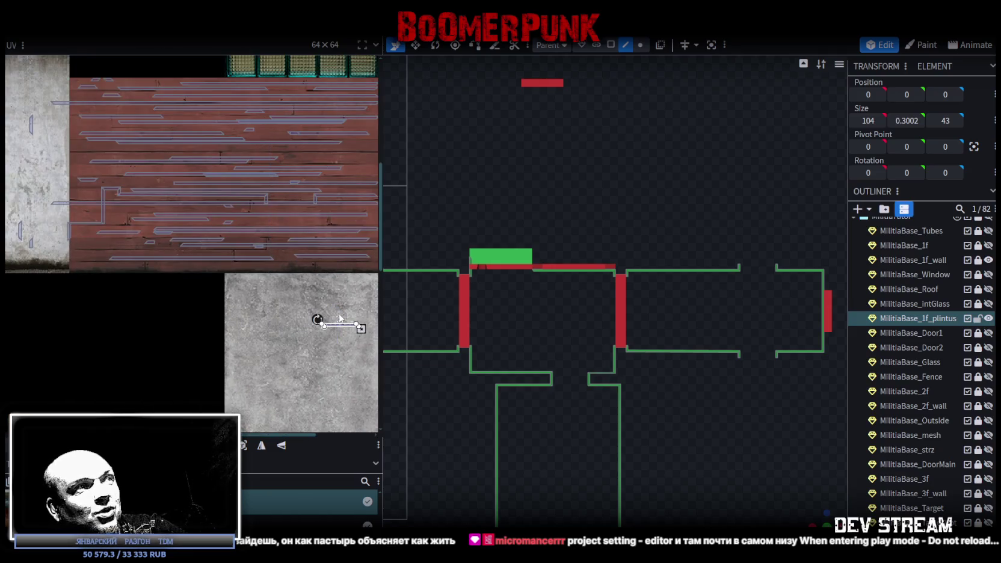
pyautogui.moveTo(330, 346); pyautogui.dragTo(260, 359, button='middle')
pyautogui.moveTo(261, 365); pyautogui.dragTo(213, 261)
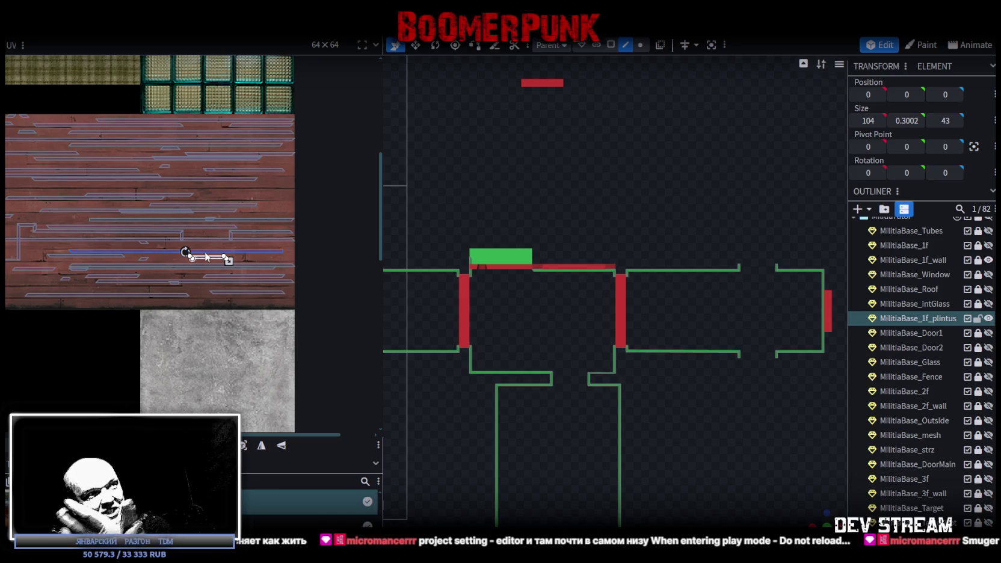
pyautogui.scroll(-2, 191, 242)
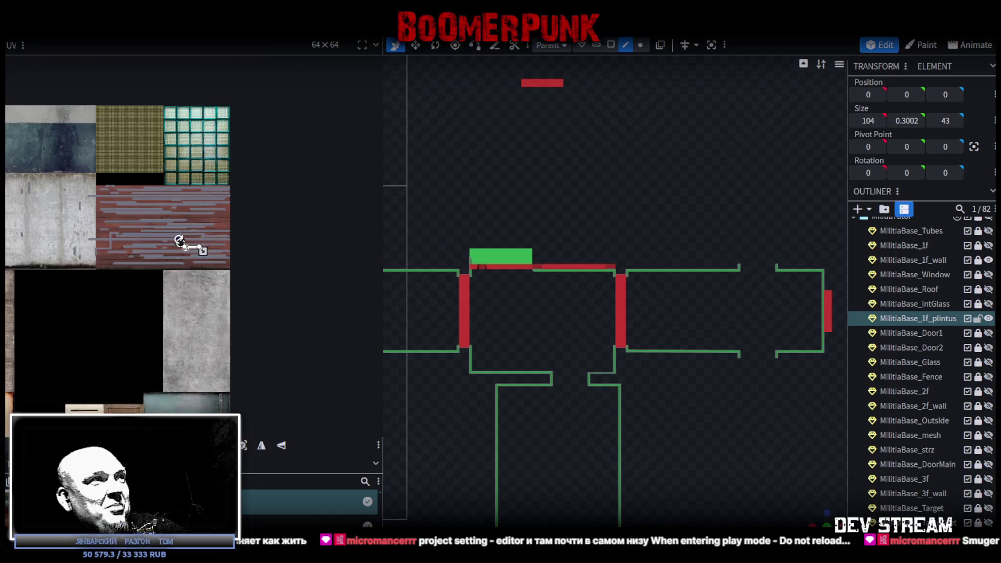
pyautogui.scroll(-2, 323, 259)
pyautogui.scroll(-1, 324, 259)
pyautogui.scroll(-1, 124, 199)
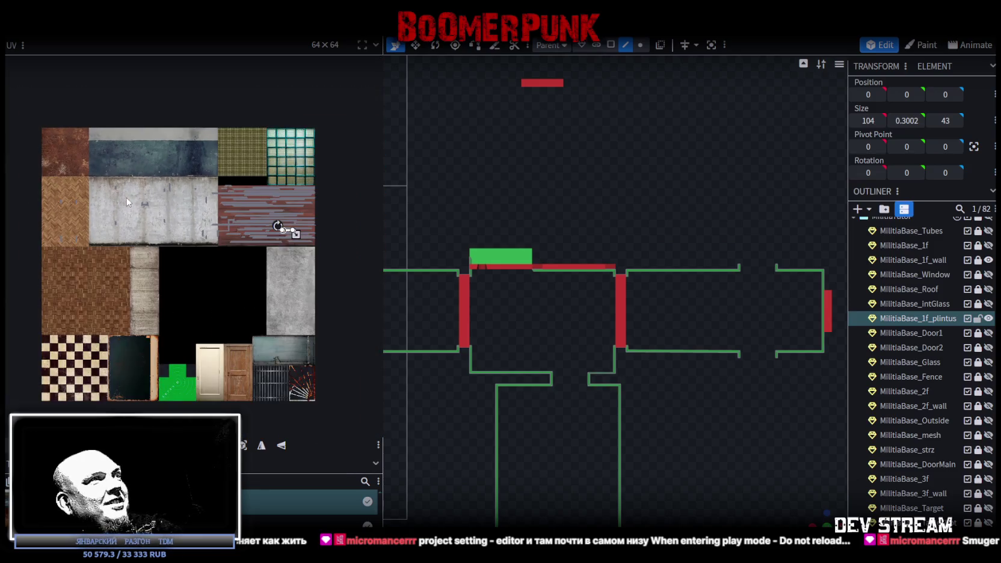
pyautogui.moveTo(46, 151); pyautogui.dragTo(209, 309)
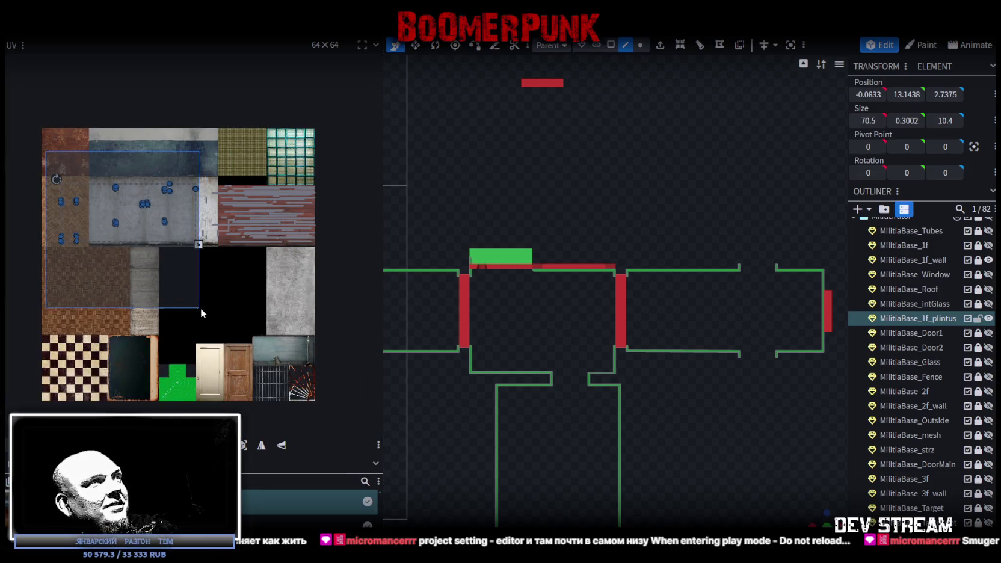
# Step: Move the selected UV island off the concrete into the black area
pyautogui.scroll(4, 204, 277)
pyautogui.scroll(-1, 260, 341)
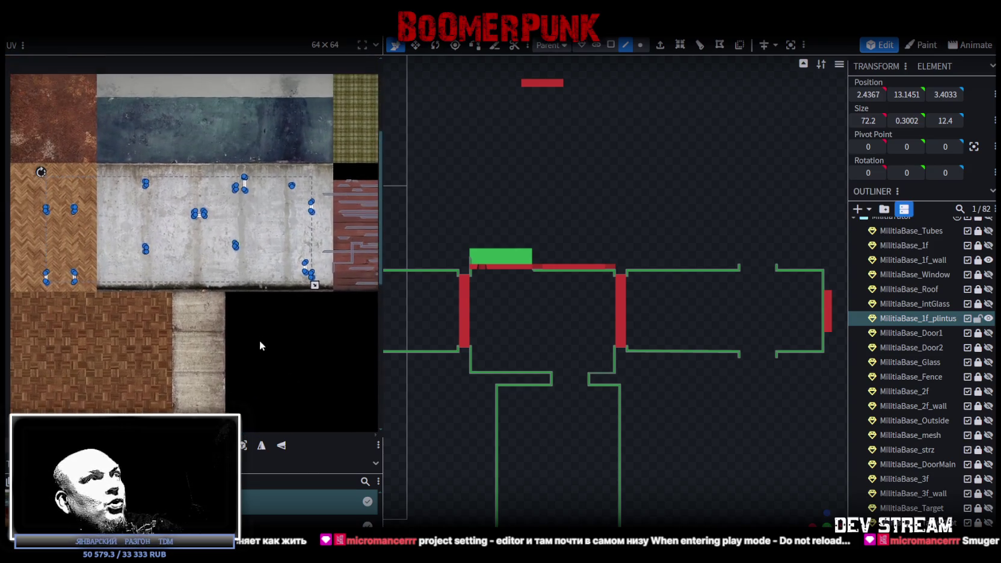
pyautogui.moveTo(243, 185); pyautogui.dragTo(314, 321)
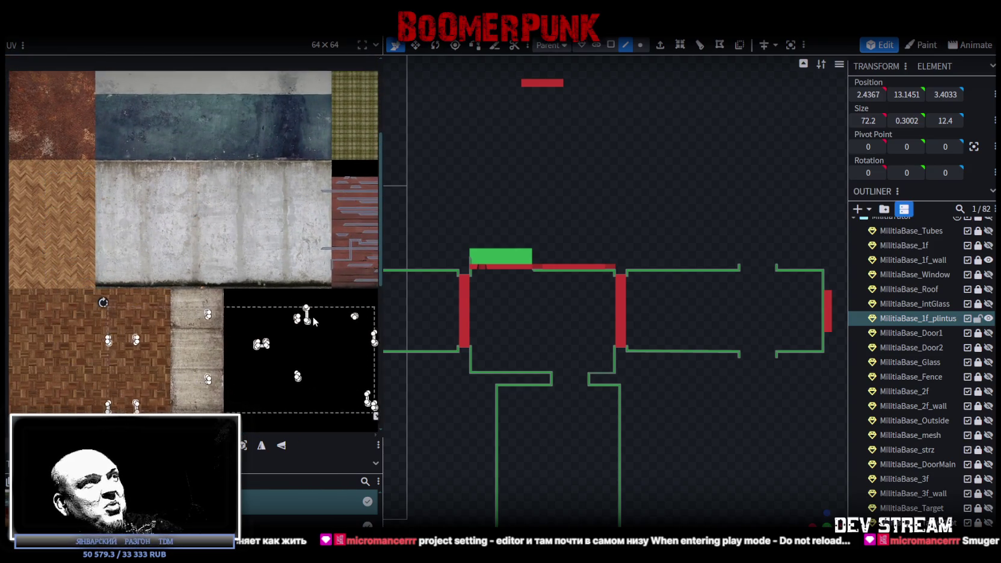
pyautogui.moveTo(314, 321); pyautogui.dragTo(166, 295, button='middle')
pyautogui.moveTo(163, 282); pyautogui.dragTo(275, 270)
# Step: Move the UVs on the grey tile onto the red wood, rotate them horizontal, and shift along the planks
pyautogui.moveTo(311, 392); pyautogui.dragTo(356, 249)
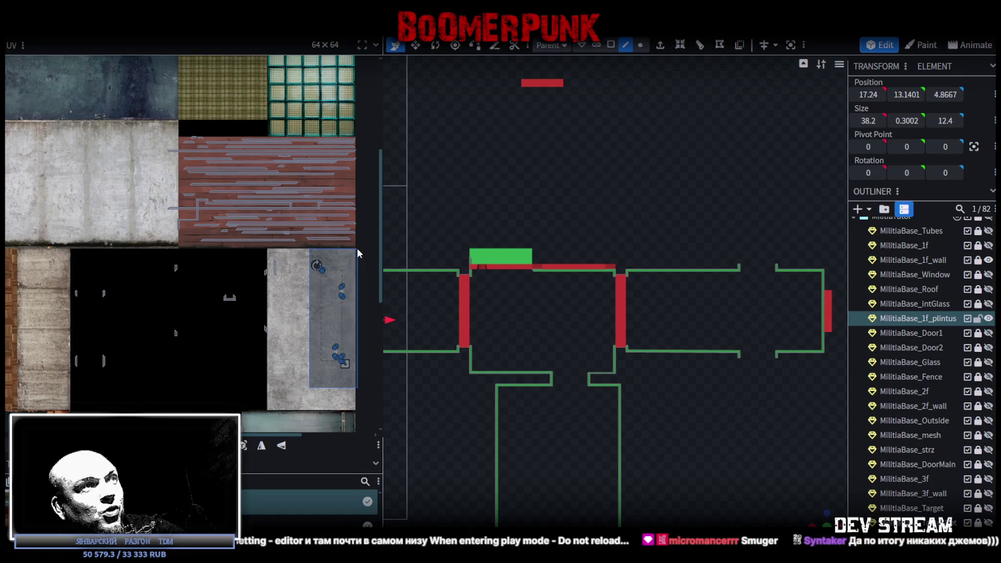
pyautogui.scroll(3, 355, 250)
pyautogui.moveTo(335, 312); pyautogui.dragTo(150, 89)
pyautogui.rightClick(149, 90)
pyautogui.click(197, 312)
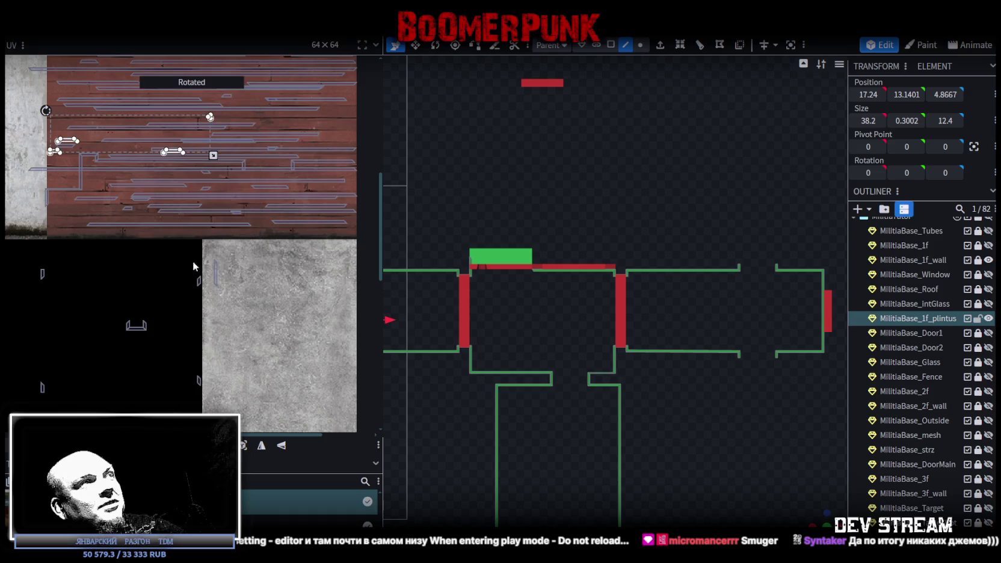
pyautogui.moveTo(178, 158)
pyautogui.mouseDown()
pyautogui.moveTo(264, 119)
pyautogui.moveTo(274, 103)
pyautogui.mouseUp()
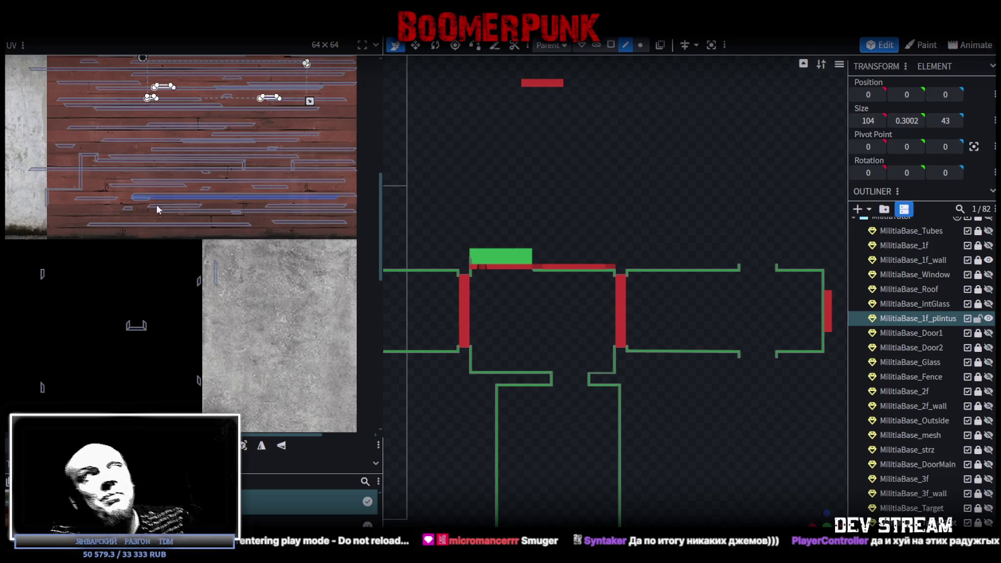
# Step: Rotate a baseboard piece's UV island 90° and move it onto the red wood texture
pyautogui.scroll(-3, 245, 205)
pyautogui.scroll(3, 246, 254)
pyautogui.scroll(-2, 253, 240)
pyautogui.moveTo(87, 248); pyautogui.dragTo(205, 371)
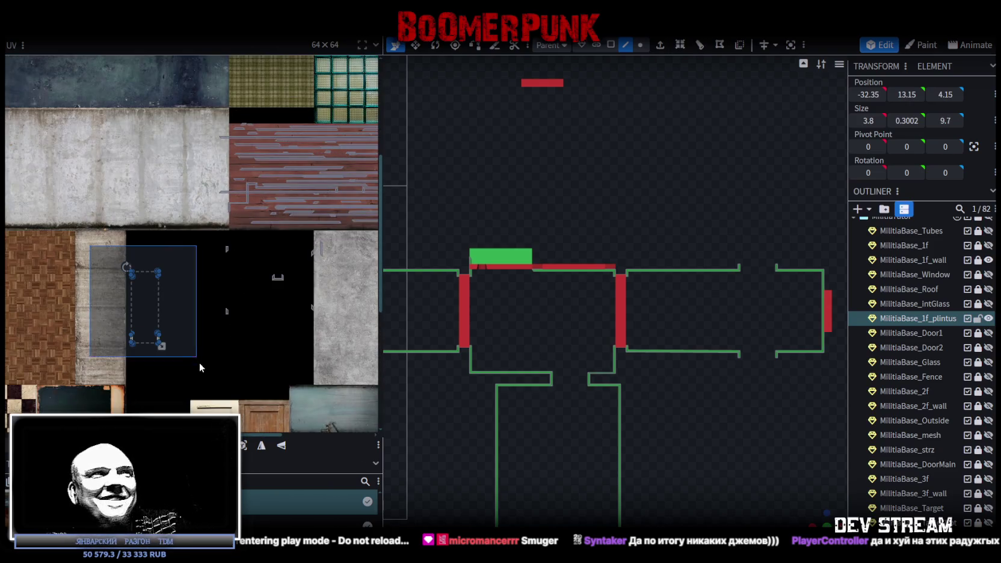
pyautogui.scroll(2, 159, 340)
pyautogui.moveTo(158, 339); pyautogui.dragTo(297, 169)
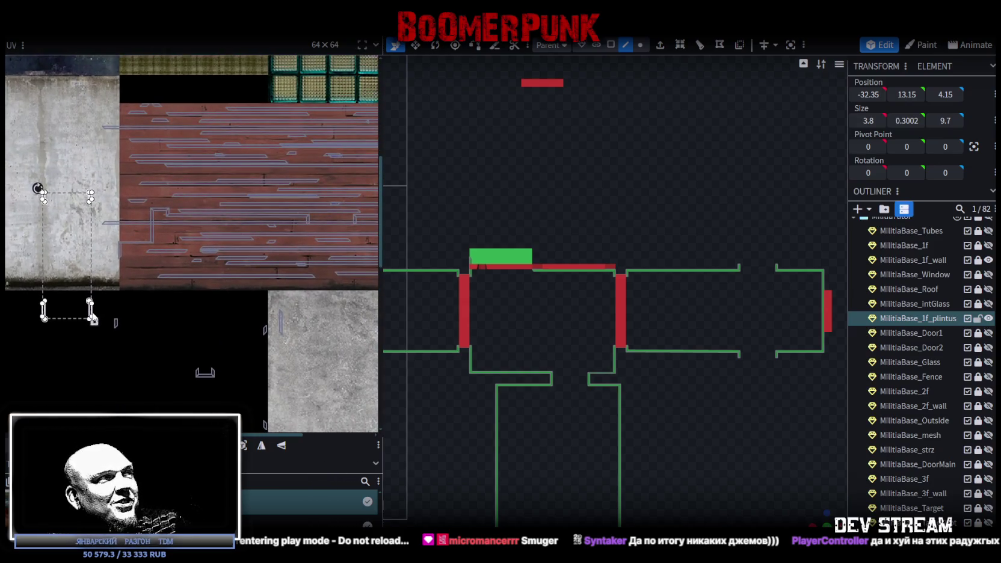
pyautogui.rightClick(93, 320)
pyautogui.click(120, 349)
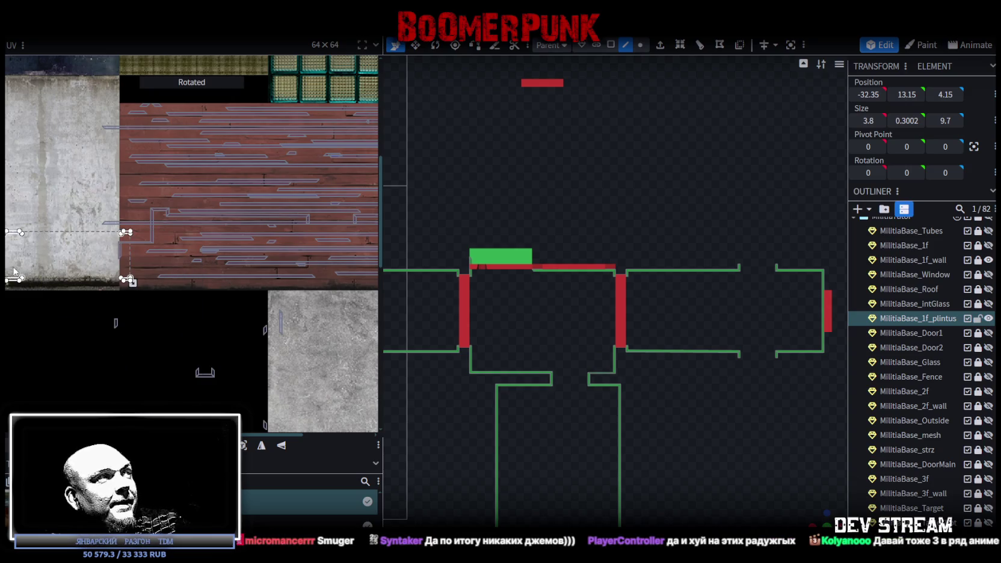
pyautogui.moveTo(13, 282); pyautogui.dragTo(162, 220)
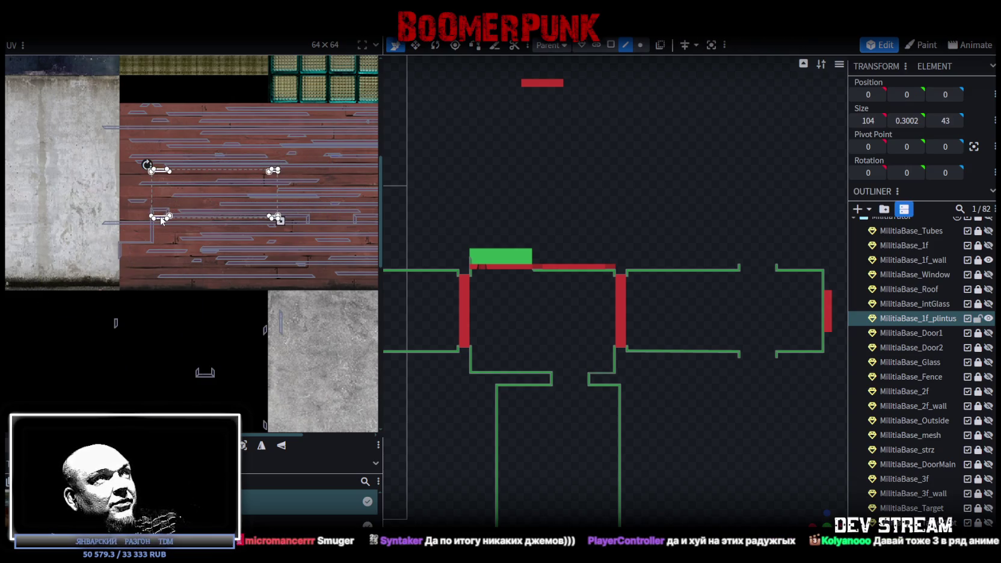
# Step: Rotate the small thin UV island 90° and move it onto the wood texture
pyautogui.scroll(3, 71, 221)
pyautogui.click(170, 268)
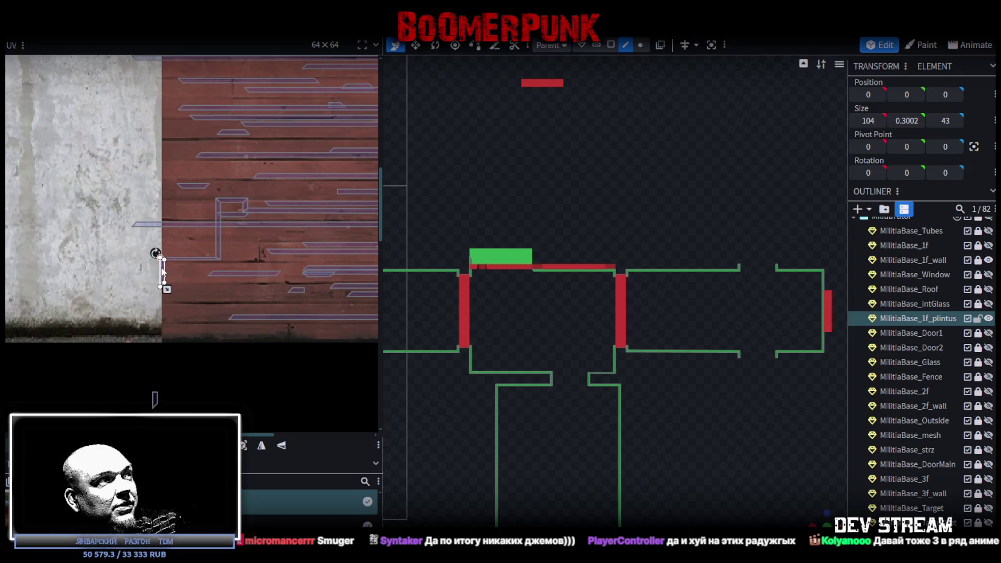
pyautogui.rightClick(187, 283)
pyautogui.click(246, 449)
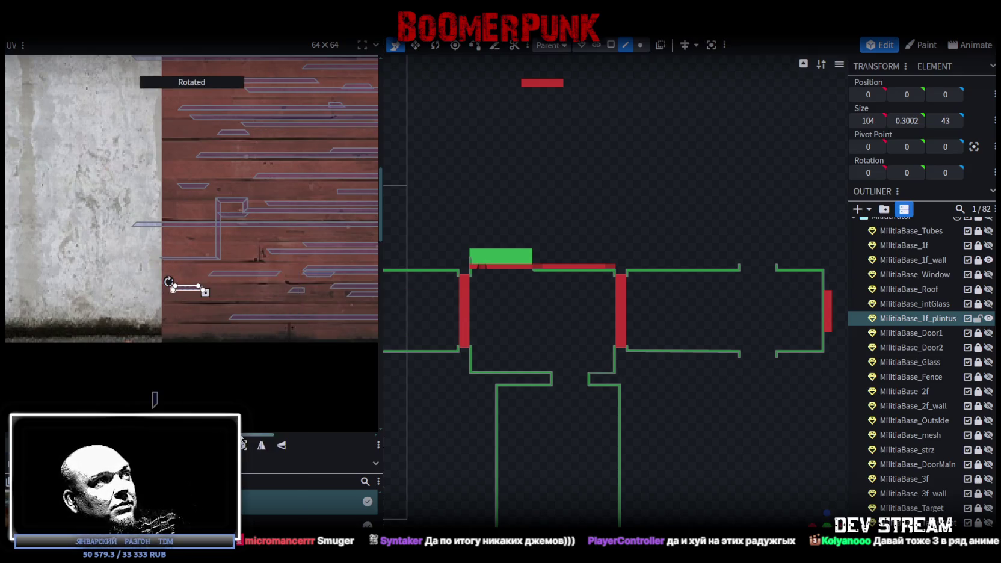
pyautogui.scroll(-2, 253, 324)
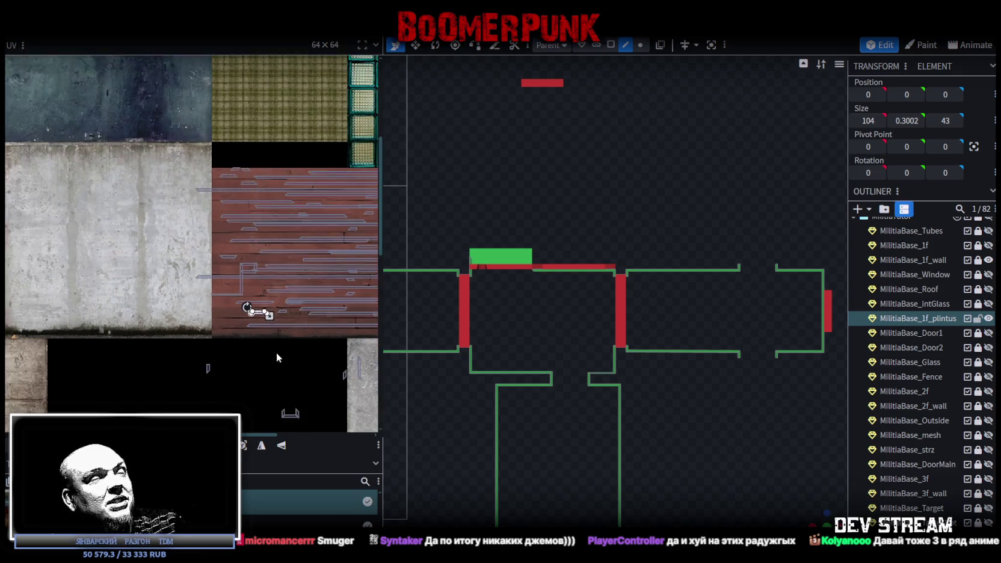
pyautogui.scroll(-1, 174, 238)
pyautogui.click(183, 280)
pyautogui.scroll(1, 203, 285)
pyautogui.moveTo(167, 314); pyautogui.dragTo(198, 224)
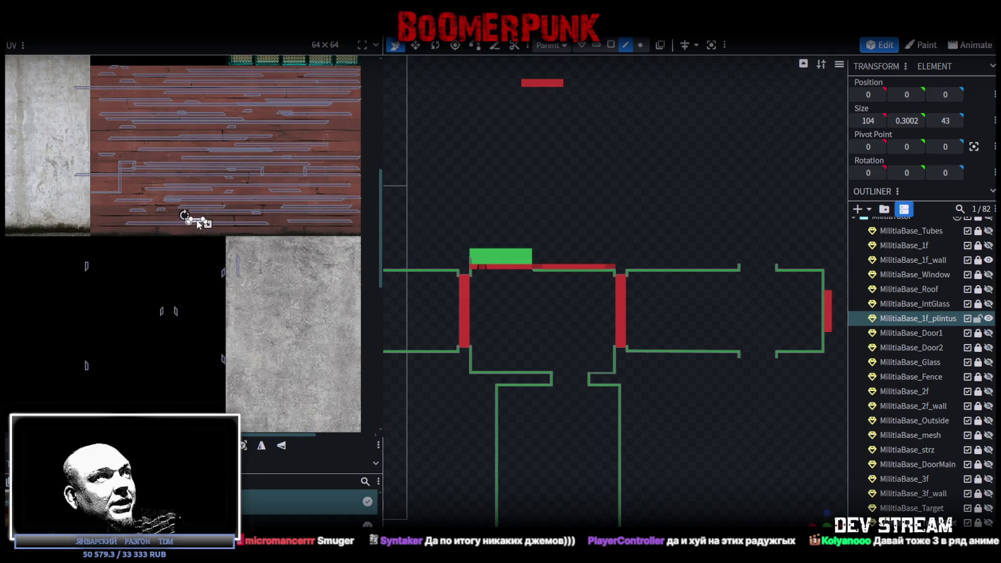
# Step: Move another thin UV island up toward the wood and rotate it horizontal
pyautogui.click(224, 272)
pyautogui.scroll(1, 225, 272)
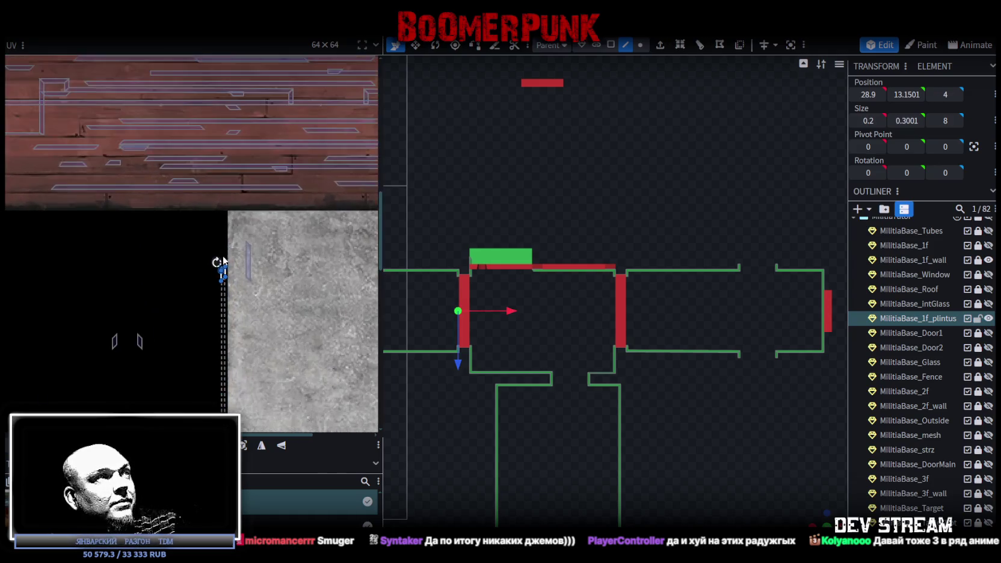
pyautogui.scroll(1, 225, 272)
pyautogui.moveTo(220, 276); pyautogui.dragTo(185, 243)
pyautogui.rightClick(188, 231)
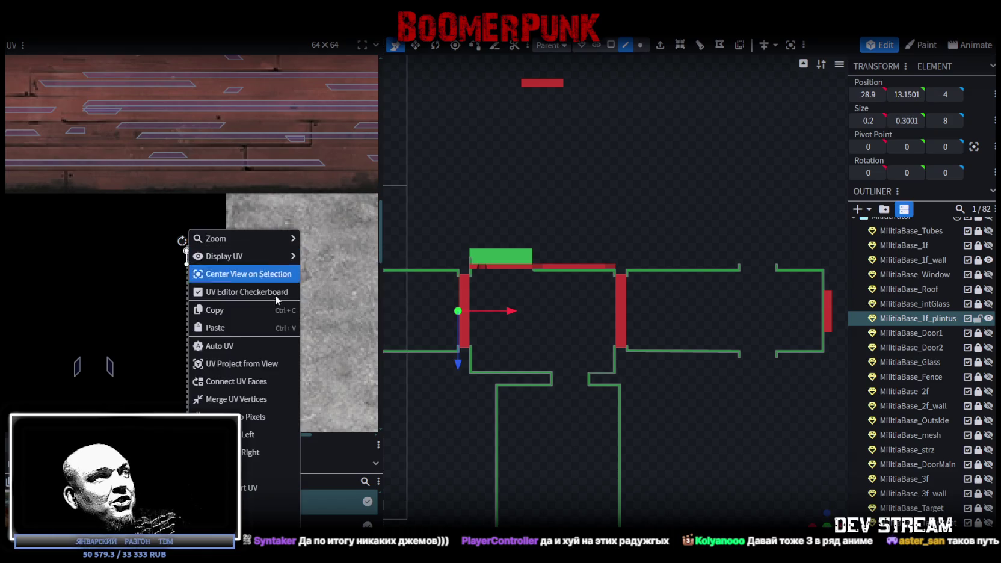
pyautogui.click(258, 453)
# Step: Rotate another baseboard piece's vertical UV island horizontal and place it on the red wood
pyautogui.scroll(2, 144, 325)
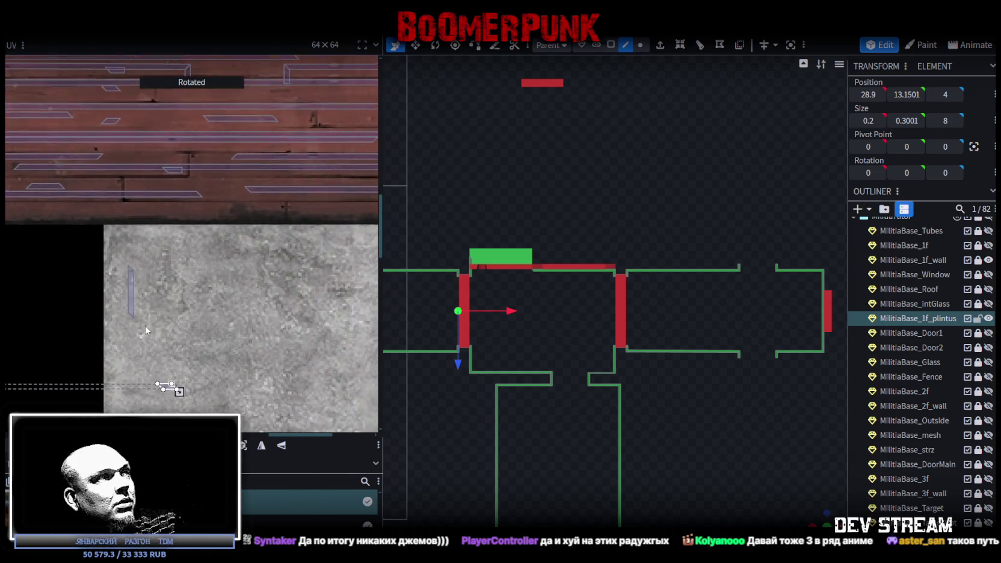
pyautogui.click(165, 386)
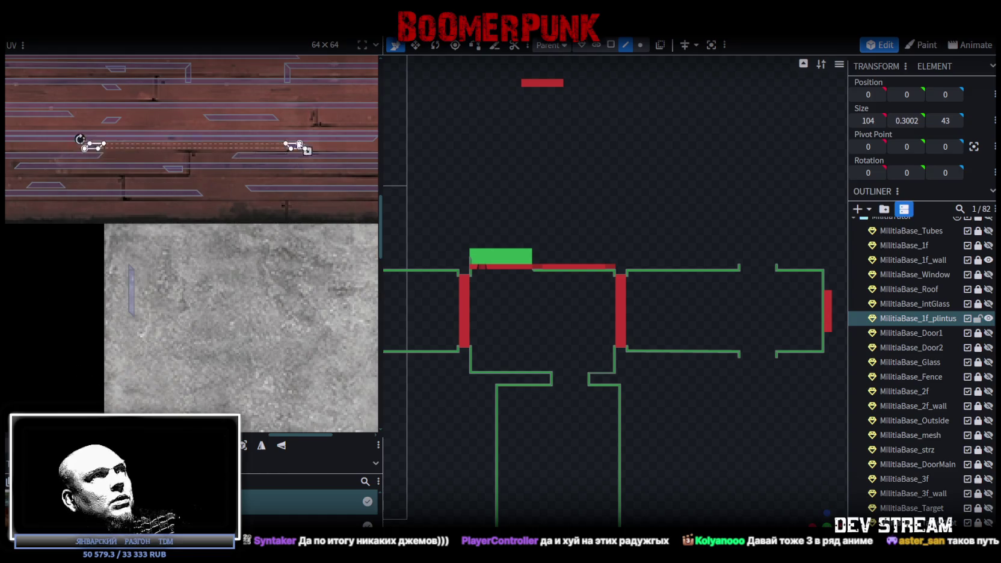
pyautogui.scroll(-3, 241, 205)
pyautogui.scroll(-2, 210, 241)
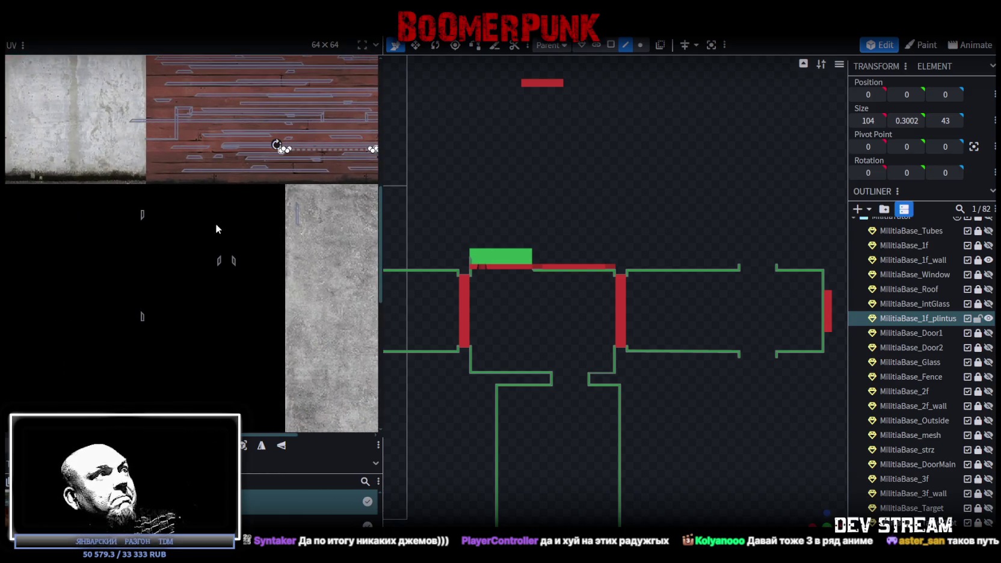
pyautogui.click(143, 264)
pyautogui.scroll(2, 139, 240)
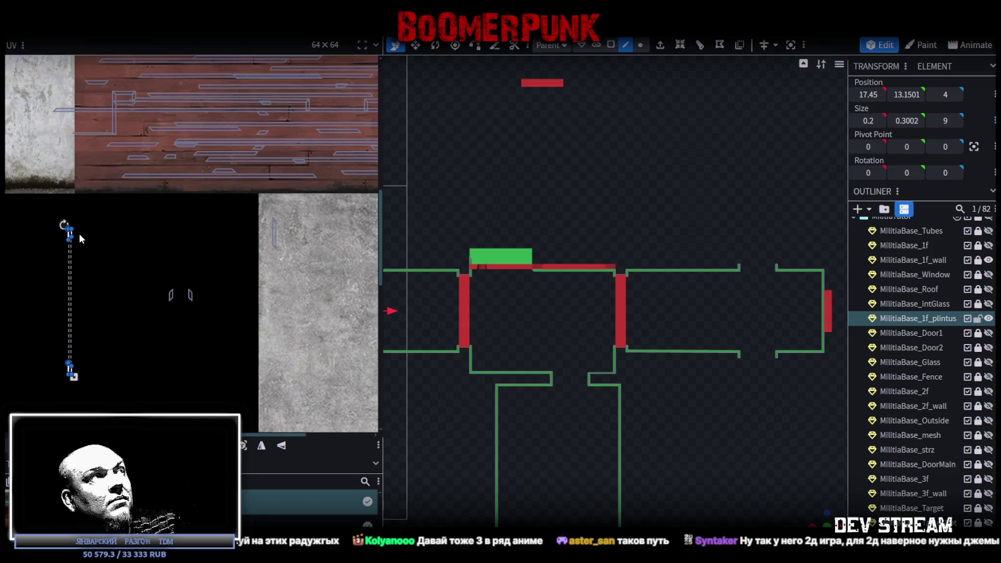
pyautogui.moveTo(88, 221); pyautogui.dragTo(203, 203)
pyautogui.rightClick(203, 200)
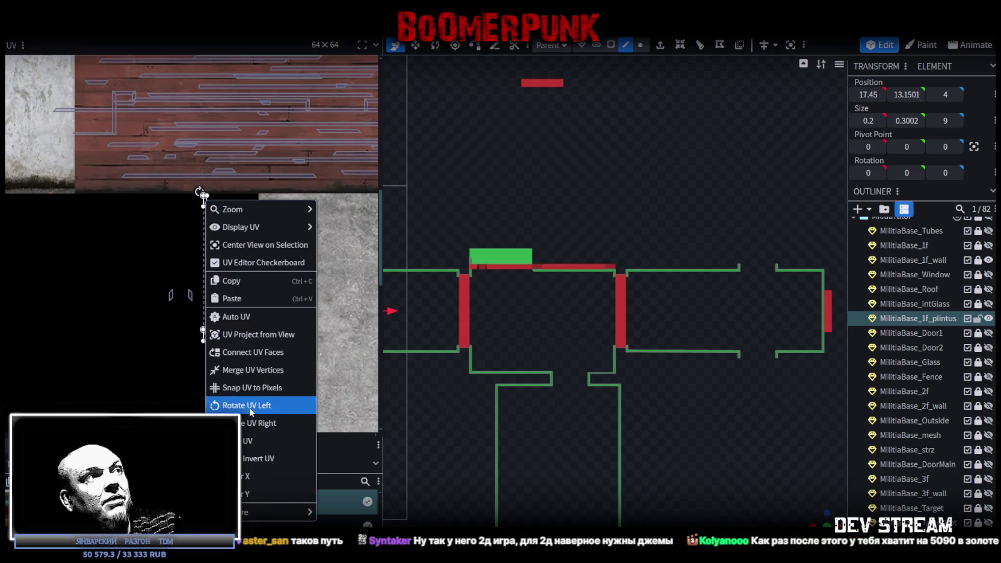
pyautogui.click(253, 414)
pyautogui.scroll(2, 99, 358)
pyautogui.scroll(1, 96, 361)
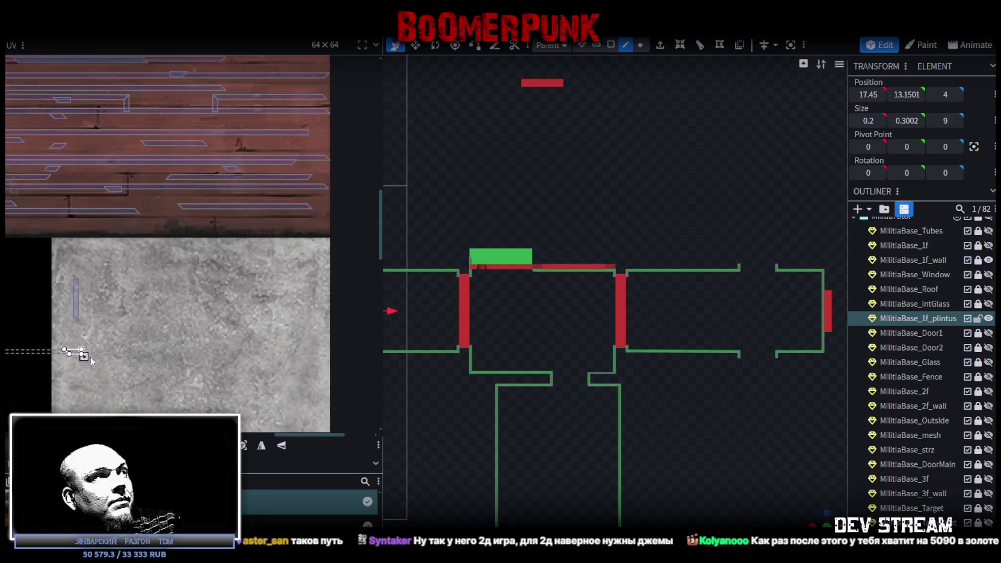
pyautogui.moveTo(75, 355)
pyautogui.mouseDown()
pyautogui.moveTo(190, 101)
pyautogui.moveTo(238, 124)
pyautogui.mouseUp()
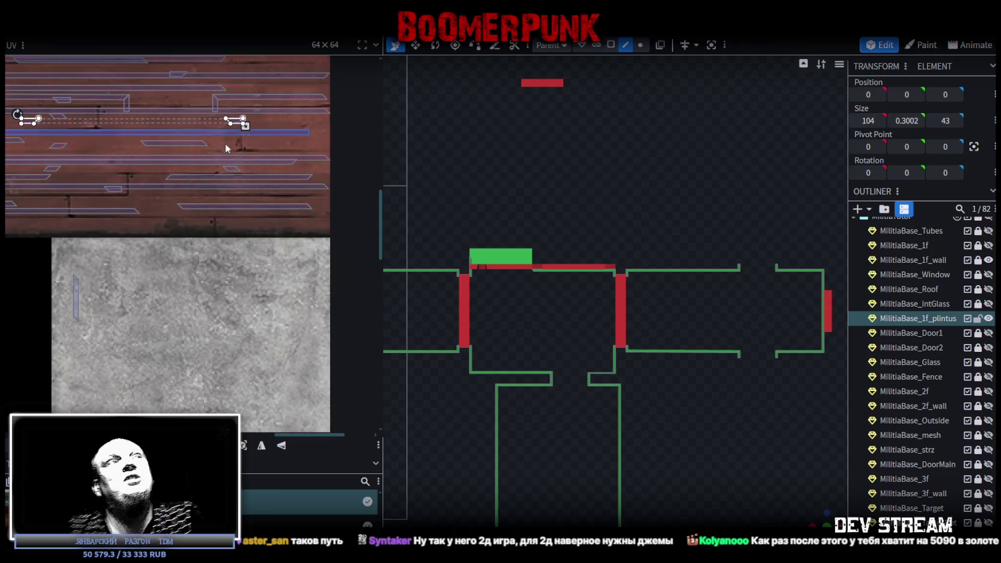
# Step: Move the remaining small UV island to the wood texture's upper left and rotate it 90°
pyautogui.scroll(-3, 205, 253)
pyautogui.moveTo(201, 262); pyautogui.dragTo(307, 250, button='middle')
pyautogui.moveTo(151, 326); pyautogui.dragTo(216, 270)
pyautogui.scroll(3, 216, 274)
pyautogui.moveTo(200, 306); pyautogui.dragTo(90, 90)
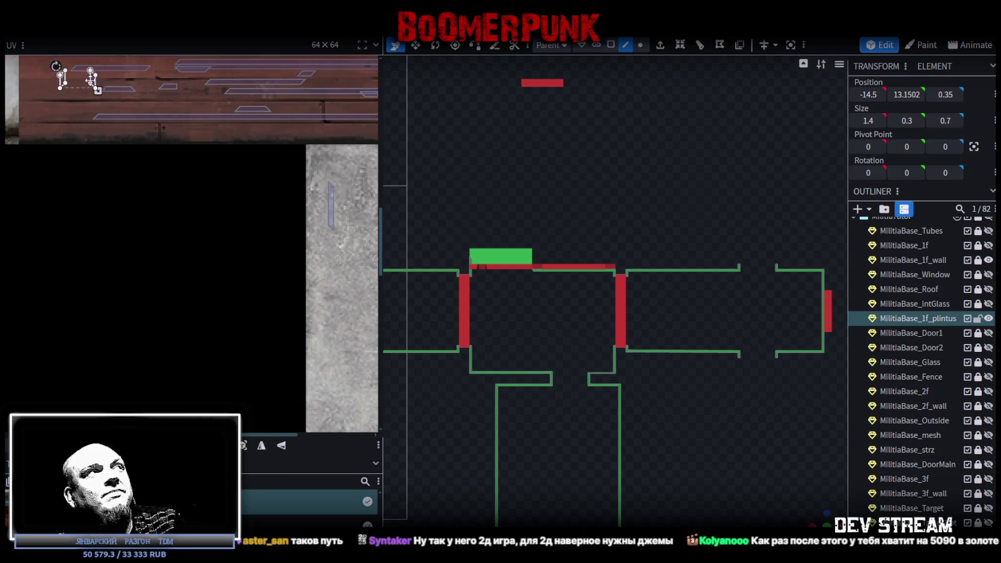
pyautogui.scroll(3, 102, 111)
pyautogui.rightClick(147, 241)
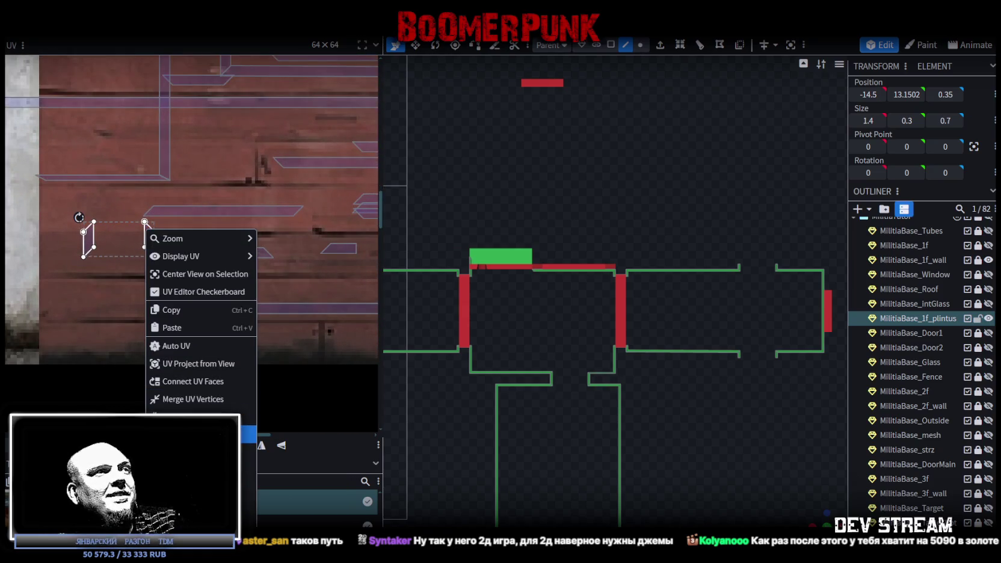
pyautogui.click(181, 421)
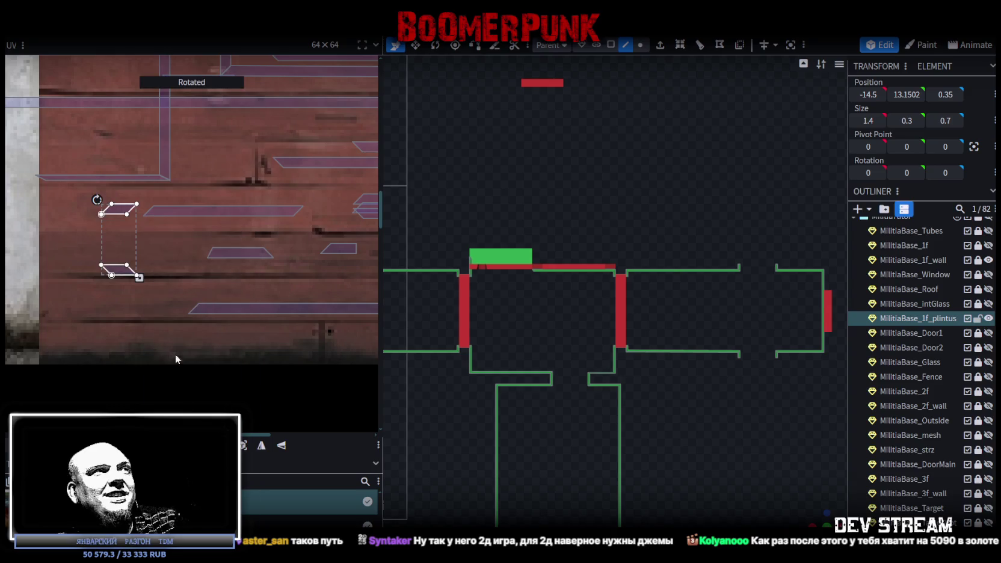
# Step: Select only the horizontal strip of the large L-shaped UV island
pyautogui.click(117, 176)
pyautogui.click(118, 182)
pyautogui.scroll(-3, 615, 302)
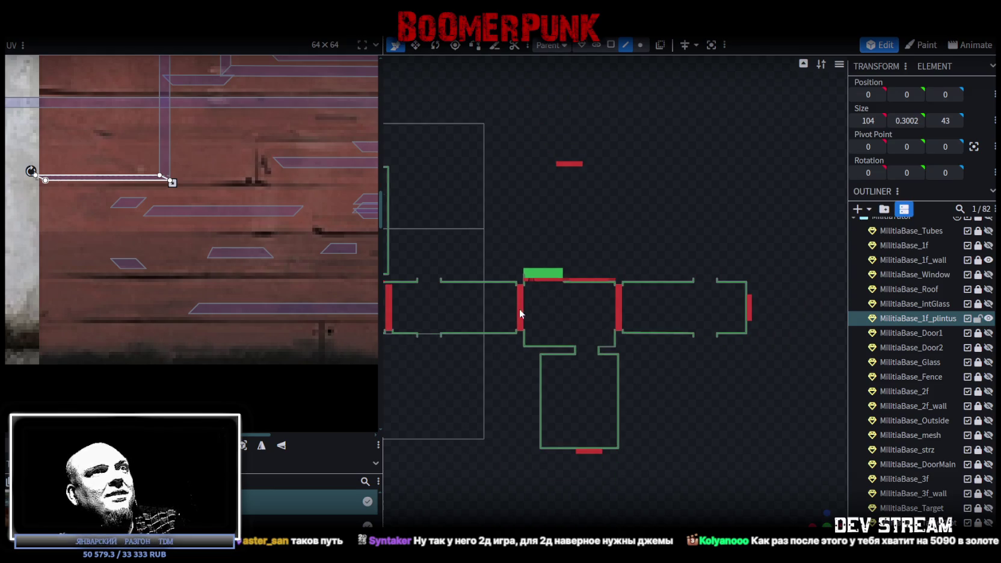
# Step: Frame the floor plan and select a wall piece of the baseboard
pyautogui.scroll(3, 715, 262)
pyautogui.scroll(2, 752, 249)
pyautogui.scroll(2, 750, 246)
pyautogui.moveTo(749, 245)
pyautogui.mouseDown(button='right')
pyautogui.moveTo(559, 253)
pyautogui.moveTo(560, 266)
pyautogui.mouseUp(button='right')
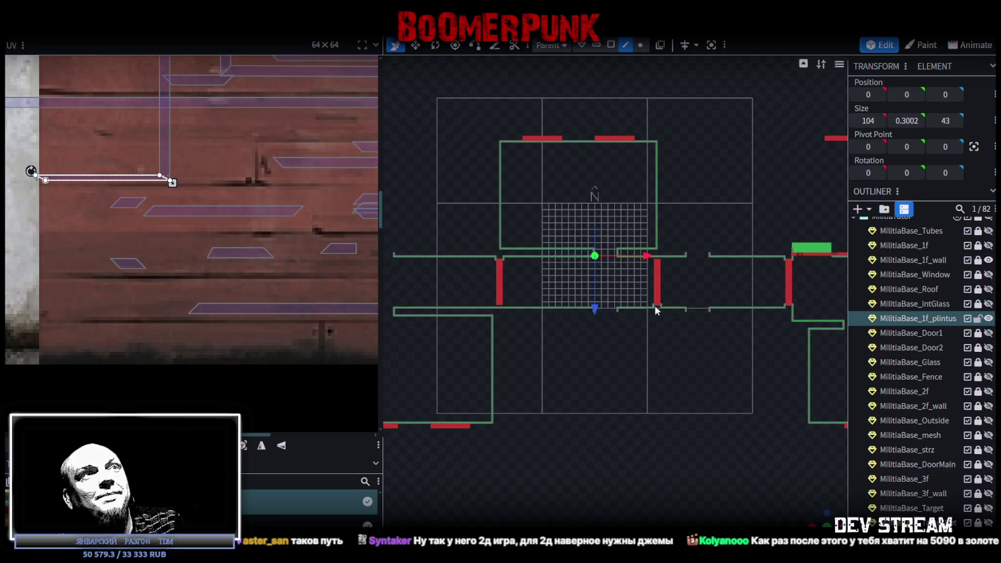
pyautogui.moveTo(655, 309); pyautogui.dragTo(458, 271, button='right')
pyautogui.scroll(2, 626, 275)
pyautogui.moveTo(626, 275); pyautogui.dragTo(699, 257, button='right')
pyautogui.scroll(-2, 550, 283)
pyautogui.moveTo(550, 282); pyautogui.dragTo(709, 205, button='right')
pyautogui.scroll(3, 709, 191)
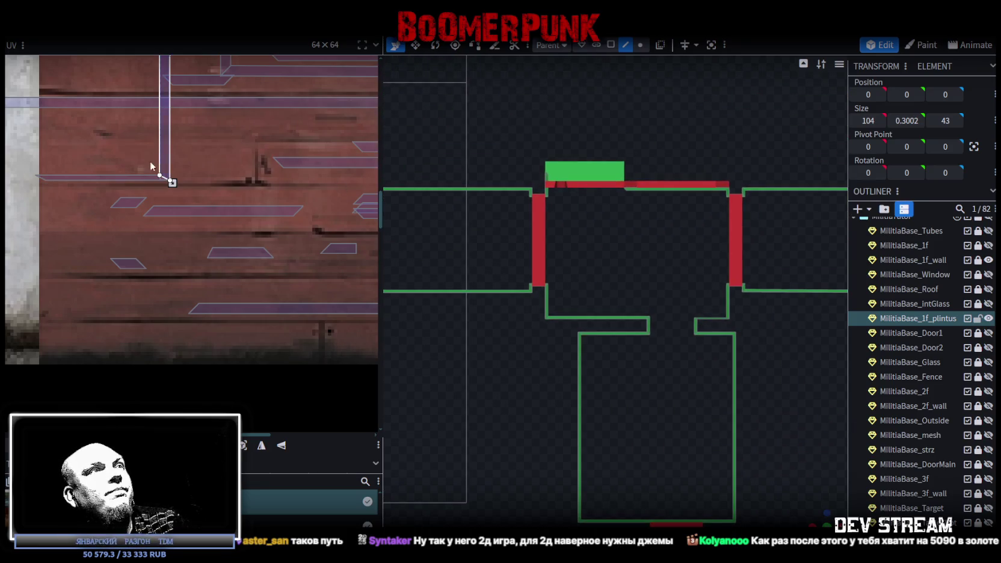
pyautogui.scroll(-1, 581, 256)
pyautogui.scroll(-2, 614, 261)
pyautogui.scroll(-1, 615, 262)
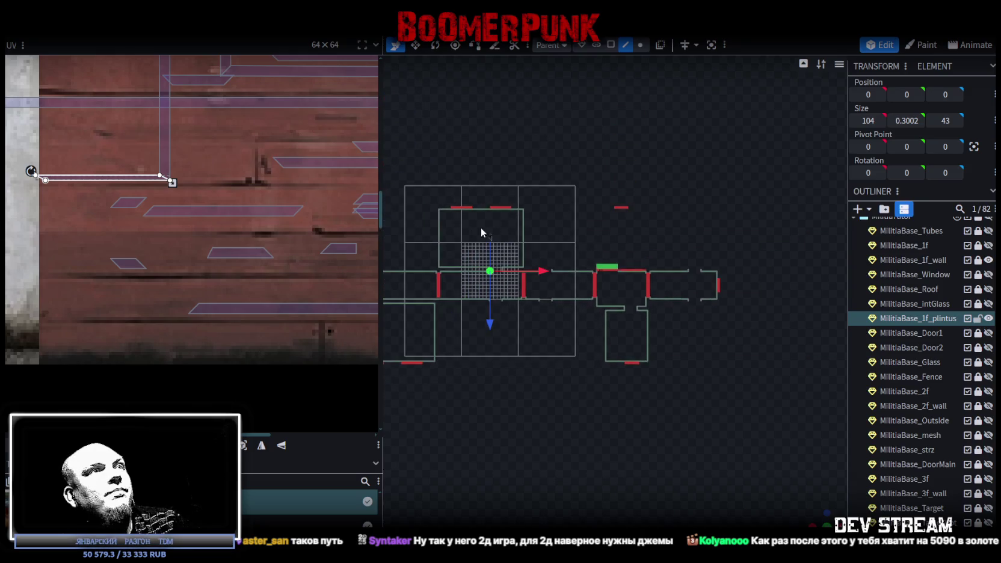
pyautogui.scroll(1, 372, 222)
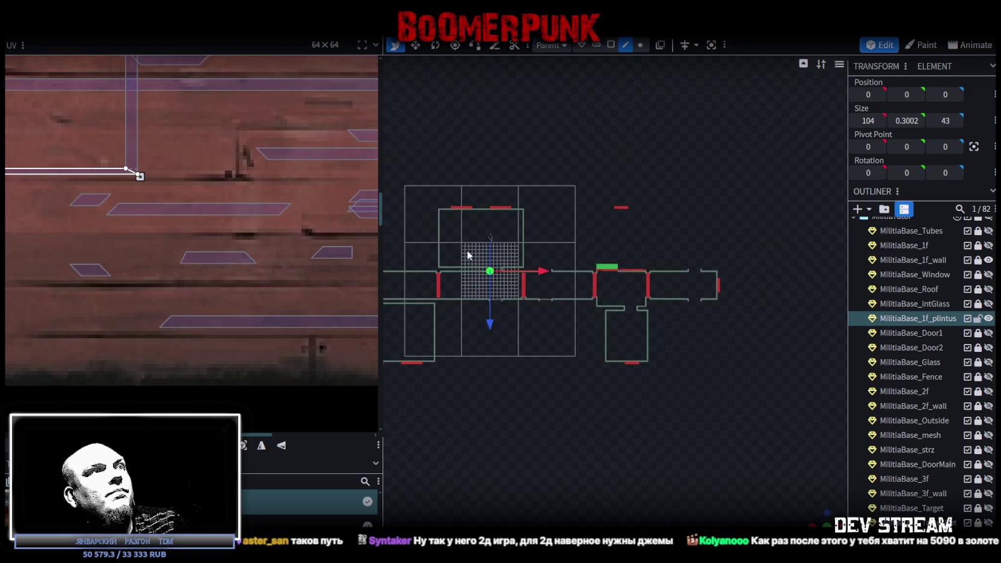
pyautogui.scroll(3, 489, 218)
pyautogui.click(513, 237)
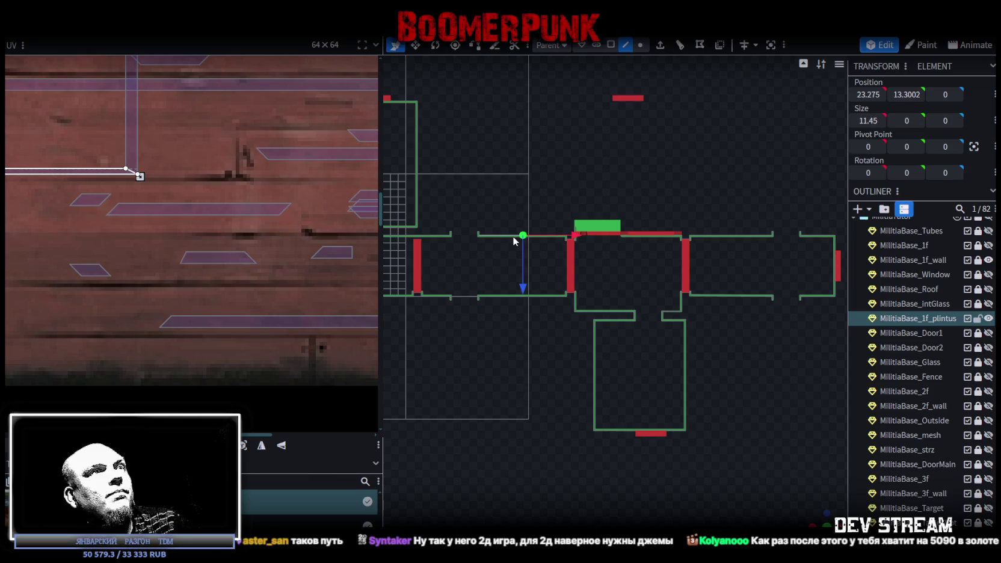
pyautogui.scroll(1, 466, 225)
pyautogui.scroll(3, 466, 225)
# Step: In Edge selection mode, move the baseboard's horizontal edge along Z to 9.8
pyautogui.click(610, 45)
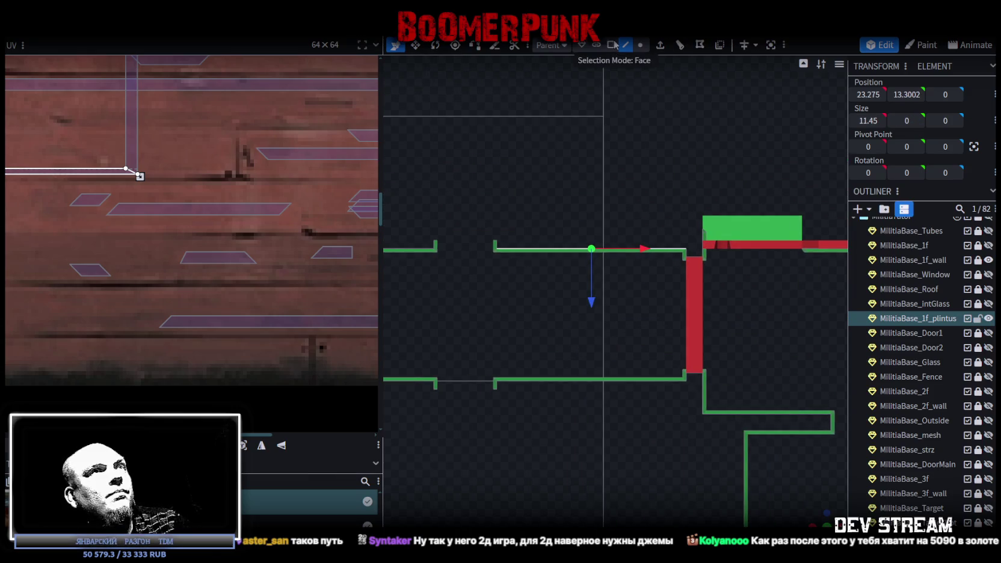
pyautogui.scroll(-2, 23, 180)
pyautogui.scroll(-2, 524, 327)
pyautogui.moveTo(525, 328); pyautogui.dragTo(474, 260, button='right')
pyautogui.scroll(1, 764, 269)
pyautogui.scroll(2, 767, 271)
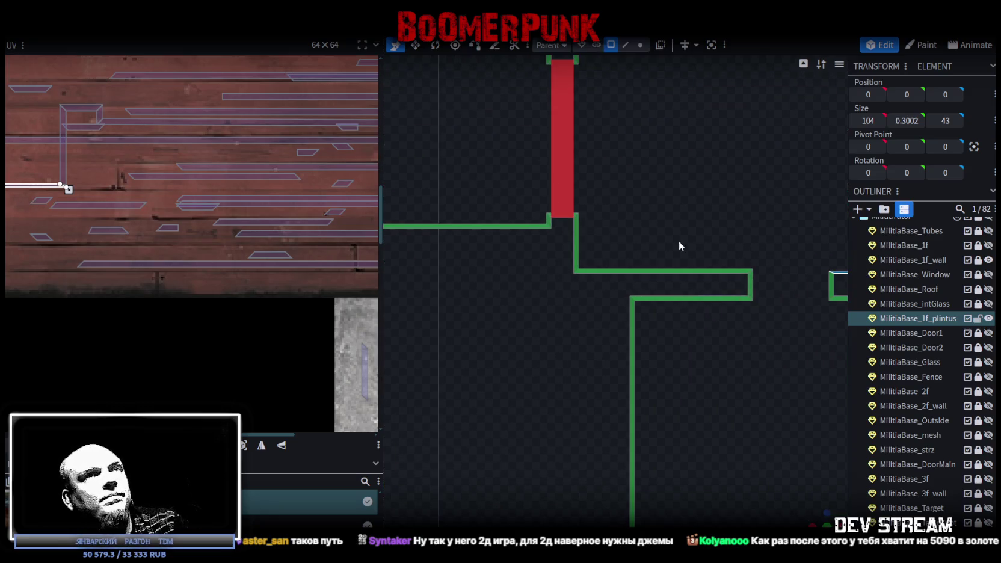
pyautogui.scroll(2, 620, 252)
pyautogui.scroll(1, 620, 252)
pyautogui.click(627, 46)
pyautogui.click(542, 274)
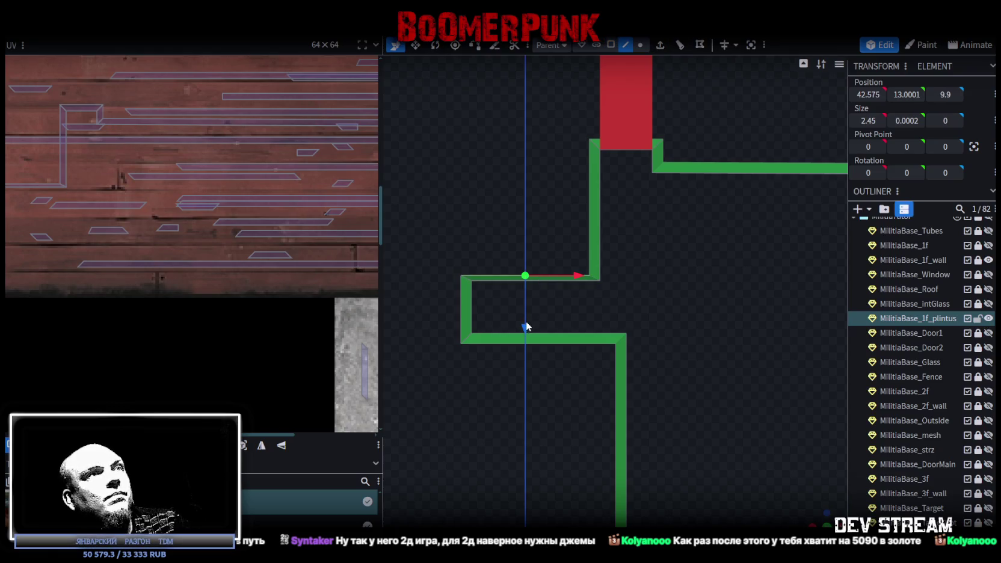
pyautogui.moveTo(526, 326); pyautogui.dragTo(526, 320)
# Step: Box-select the corner piece's L-shaped UV faces on the red wood-plank texture
pyautogui.scroll(2, 280, 201)
pyautogui.scroll(2, 301, 210)
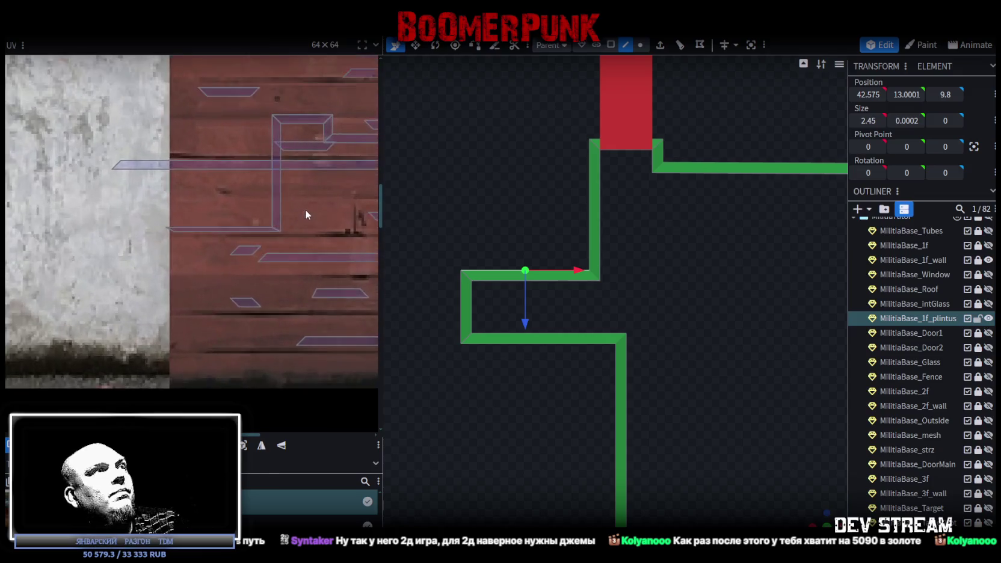
pyautogui.scroll(1, 283, 207)
pyautogui.moveTo(84, 217)
pyautogui.mouseDown()
pyautogui.moveTo(278, 245)
pyautogui.moveTo(274, 234)
pyautogui.mouseUp()
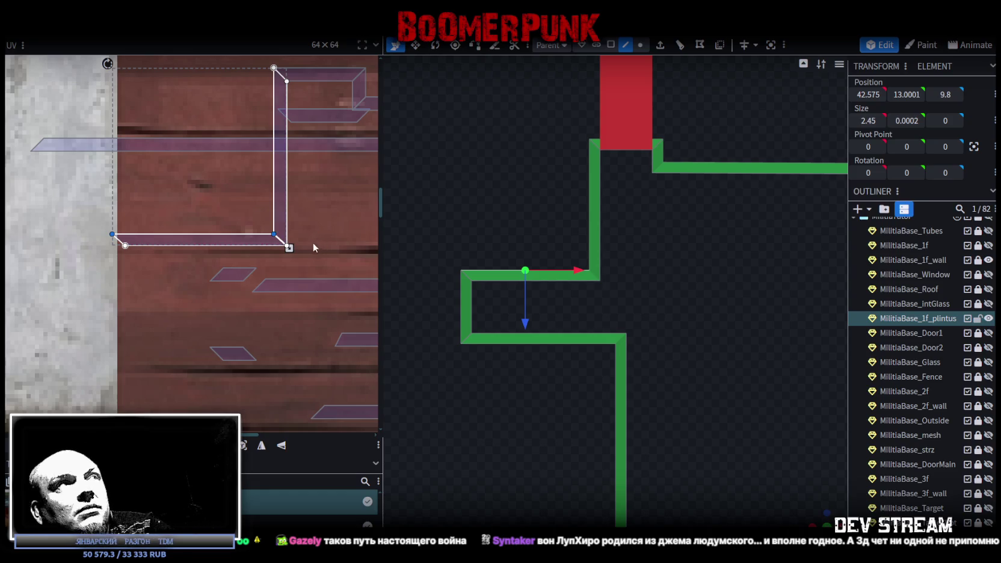
# Step: Shift a small baseboard UV face slightly lower-right on the wood texture
pyautogui.scroll(-3, 313, 243)
pyautogui.moveTo(327, 229); pyautogui.dragTo(222, 266, button='middle')
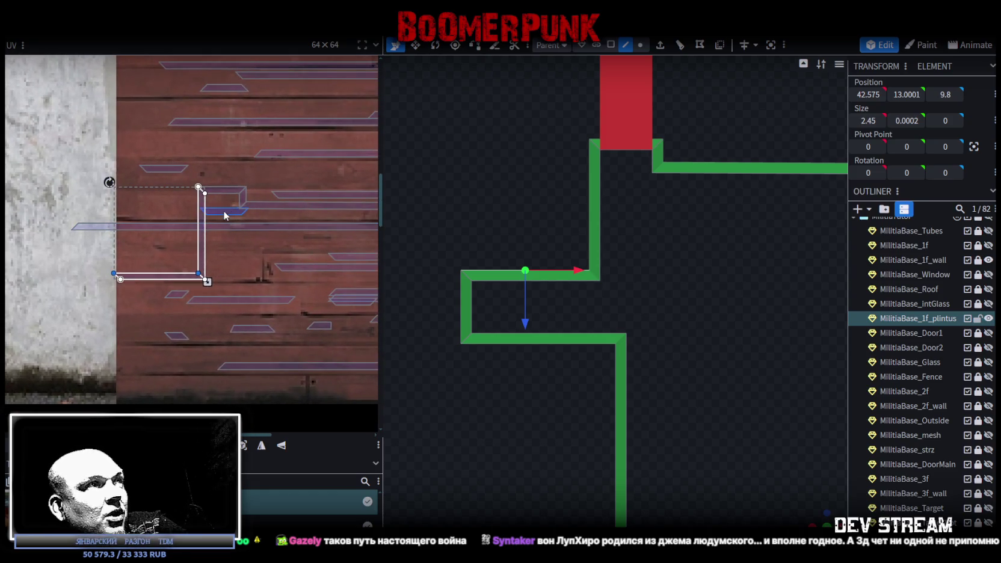
pyautogui.click(303, 173)
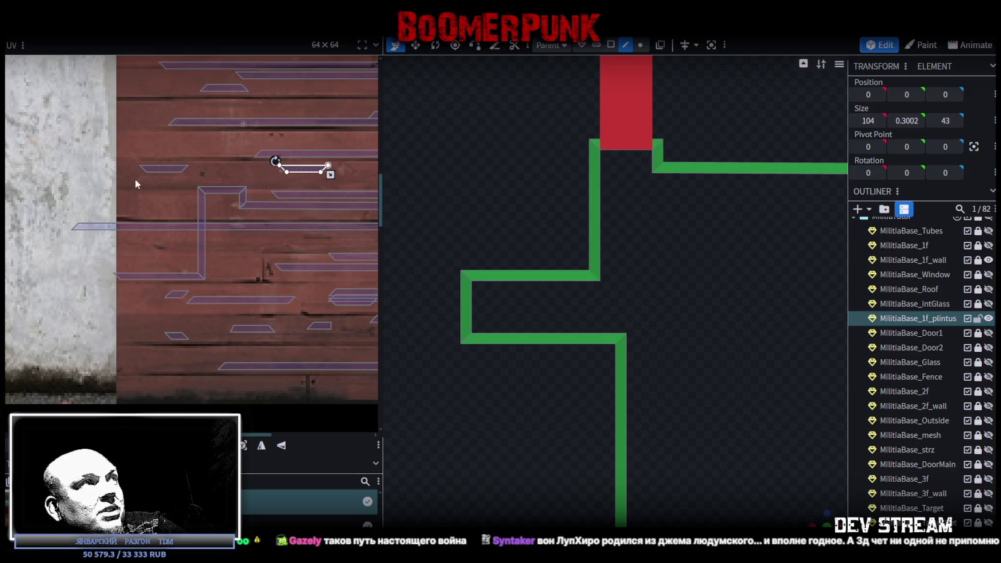
pyautogui.moveTo(284, 172); pyautogui.dragTo(317, 183)
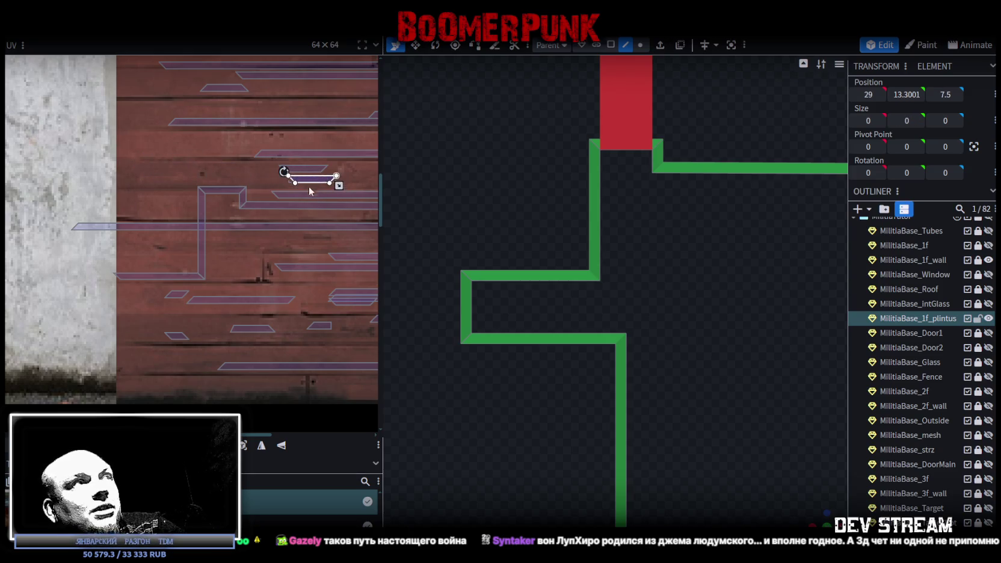
# Step: Pull the long baseboard UV strip's left end to the wood texture's left edge
pyautogui.scroll(-2, 302, 205)
pyautogui.scroll(-2, 238, 224)
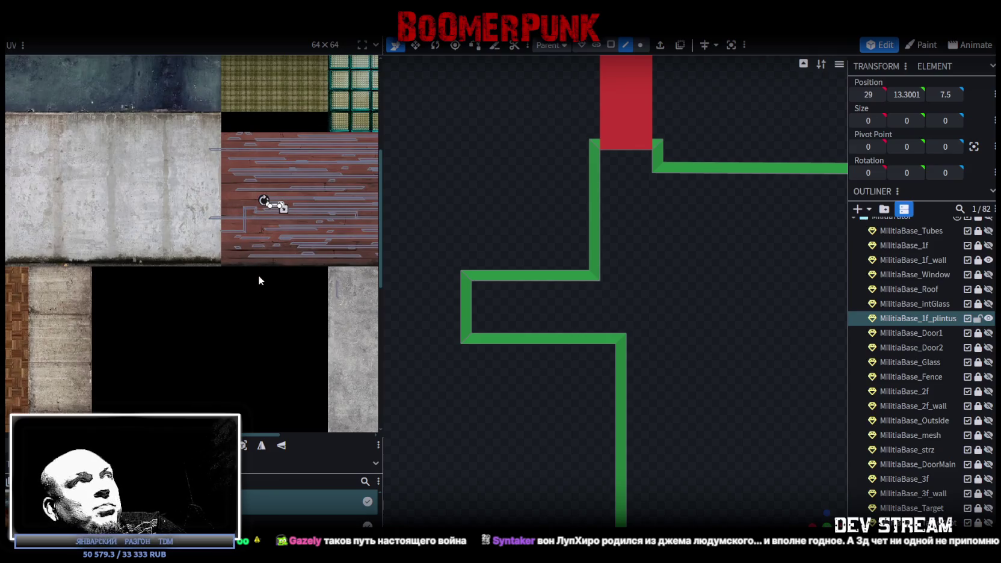
pyautogui.hscroll(5, 265, 276)
pyautogui.moveTo(75, 145); pyautogui.dragTo(111, 253)
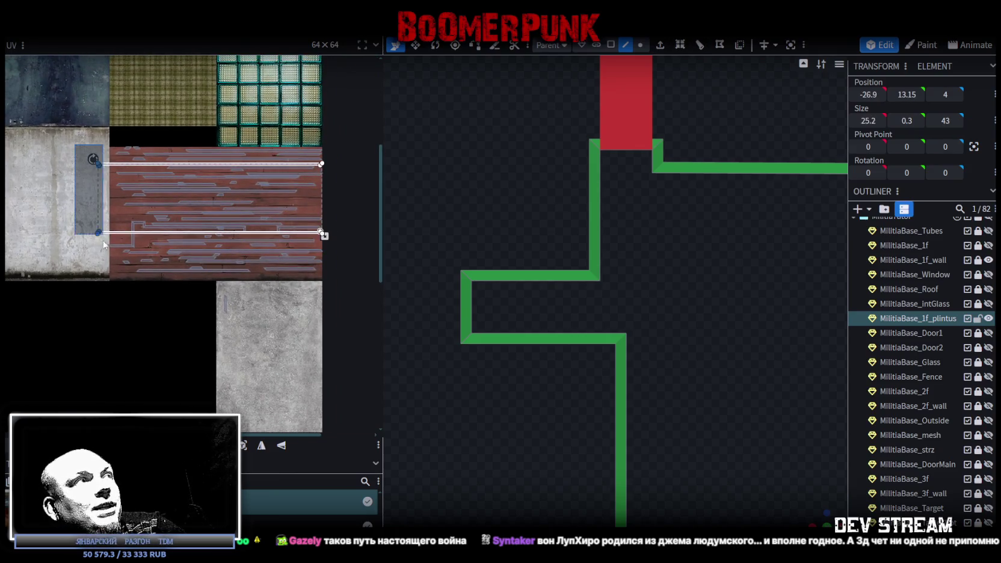
pyautogui.scroll(5, 122, 225)
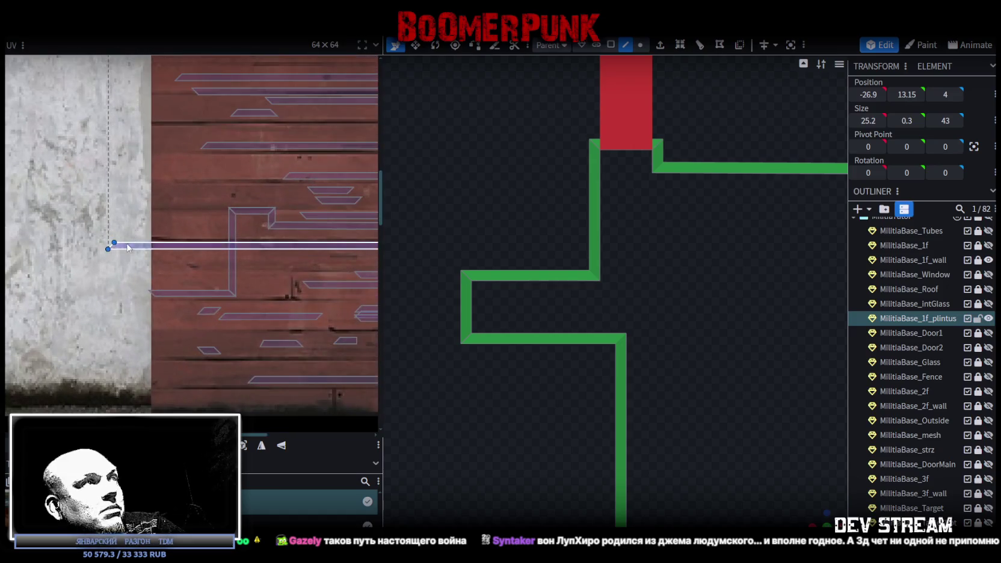
pyautogui.scroll(2, 108, 244)
pyautogui.moveTo(160, 243); pyautogui.dragTo(186, 241)
pyautogui.scroll(-1, 189, 240)
pyautogui.scroll(-3, 189, 240)
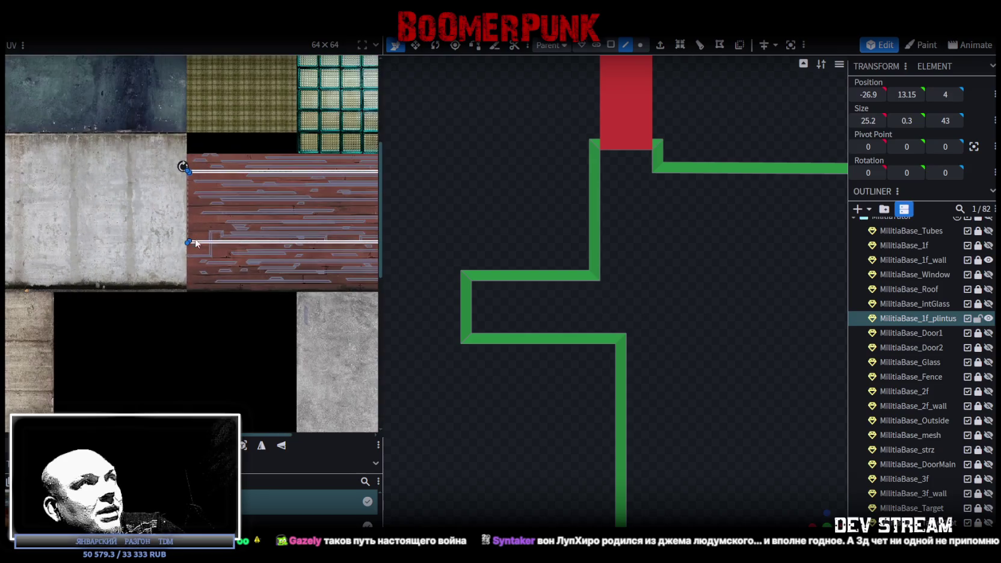
pyautogui.scroll(1, 313, 244)
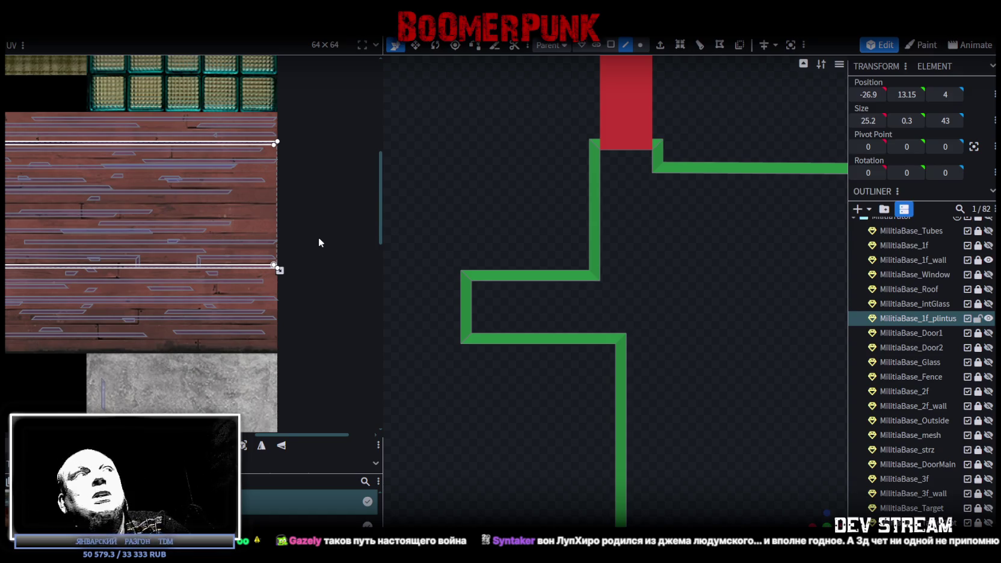
pyautogui.scroll(-2, 267, 220)
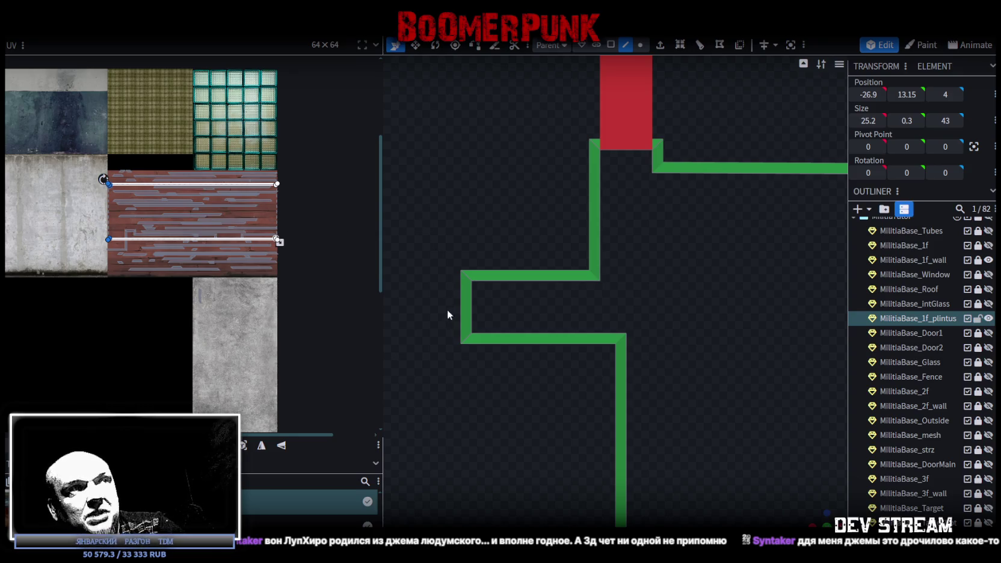
# Step: Select a baseboard vertex in the plan, then box-select a group of small UV faces
pyautogui.click(470, 306)
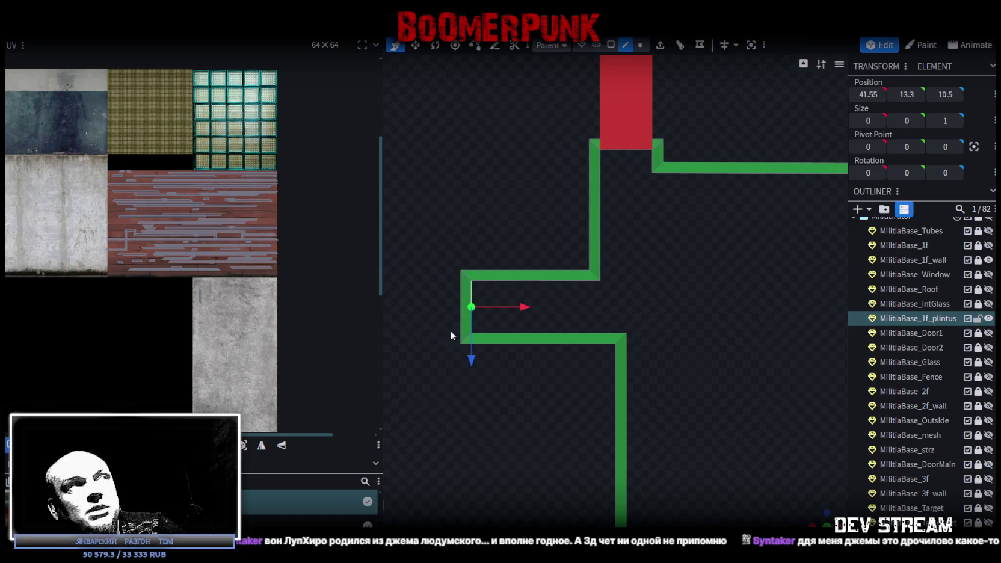
pyautogui.scroll(2, 212, 265)
pyautogui.scroll(1, 206, 256)
pyautogui.scroll(1, 182, 307)
pyautogui.scroll(-2, 639, 372)
pyautogui.scroll(-3, 638, 367)
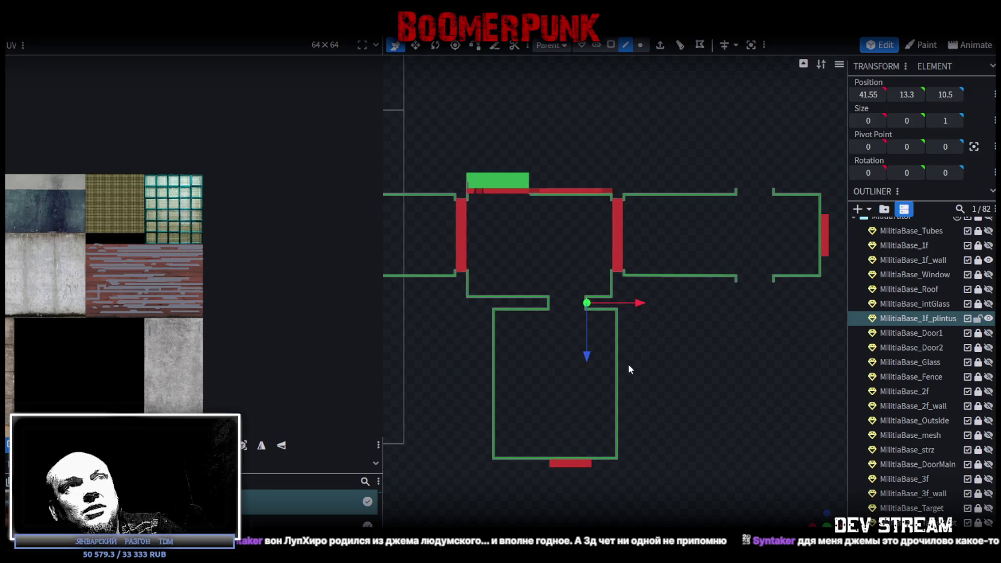
pyautogui.scroll(-1, 628, 363)
pyautogui.moveTo(608, 351); pyautogui.dragTo(716, 348, button='right')
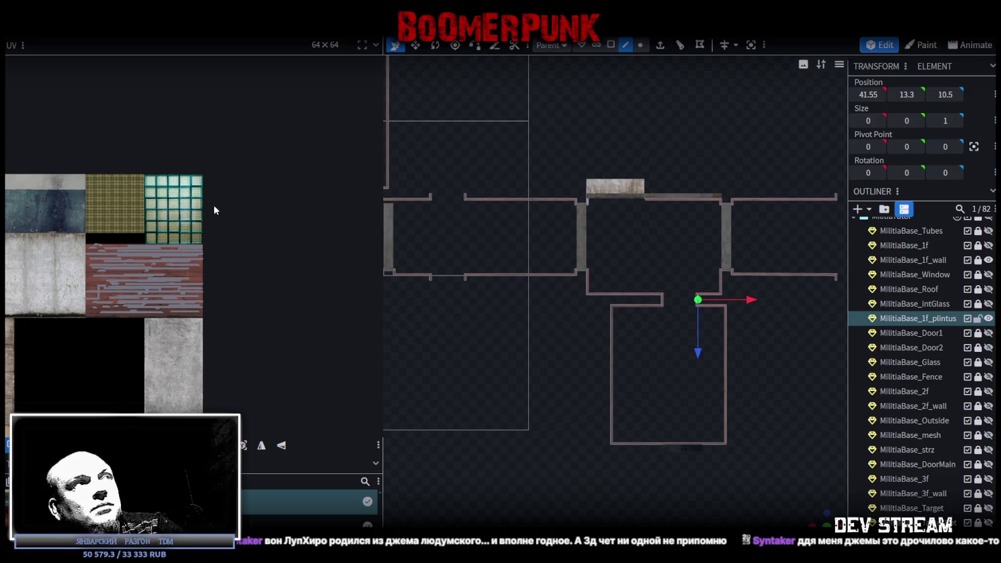
pyautogui.scroll(2, 80, 269)
pyautogui.scroll(2, 179, 232)
pyautogui.scroll(2, 107, 213)
pyautogui.moveTo(82, 205)
pyautogui.mouseDown()
pyautogui.moveTo(194, 238)
pyautogui.moveTo(291, 287)
pyautogui.mouseUp()
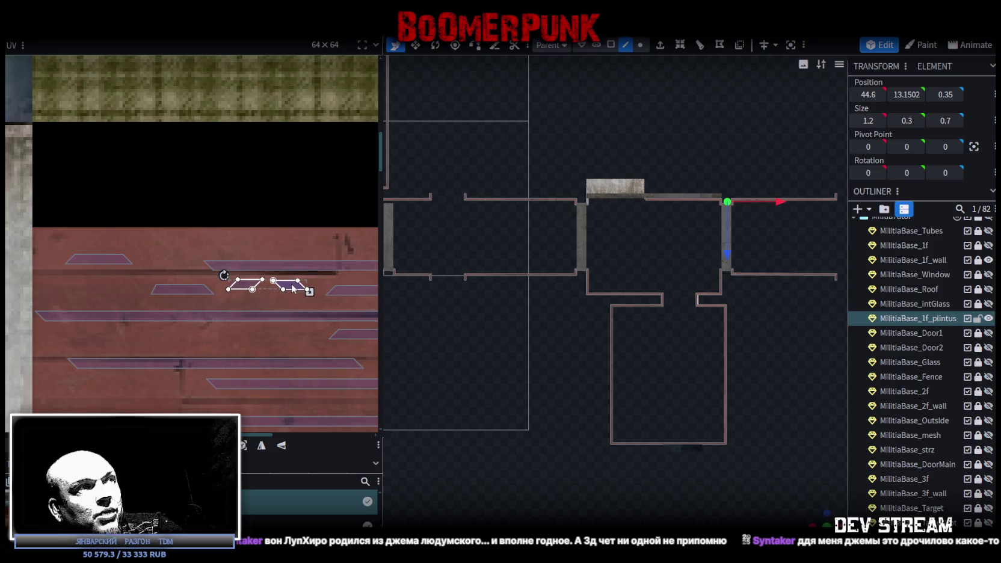
pyautogui.scroll(-3, 291, 289)
pyautogui.scroll(-2, 292, 290)
pyautogui.scroll(2, 150, 222)
pyautogui.scroll(1, 126, 198)
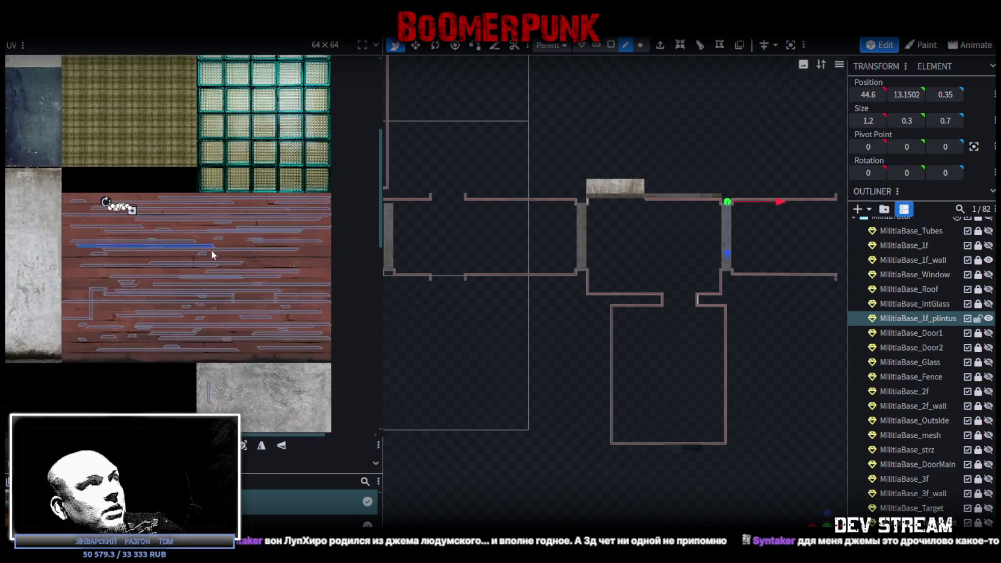
# Step: Rotate the small vertical UV strip 90° and move it onto the red wood planks
pyautogui.scroll(1, 93, 179)
pyautogui.moveTo(6, 140); pyautogui.dragTo(341, 372)
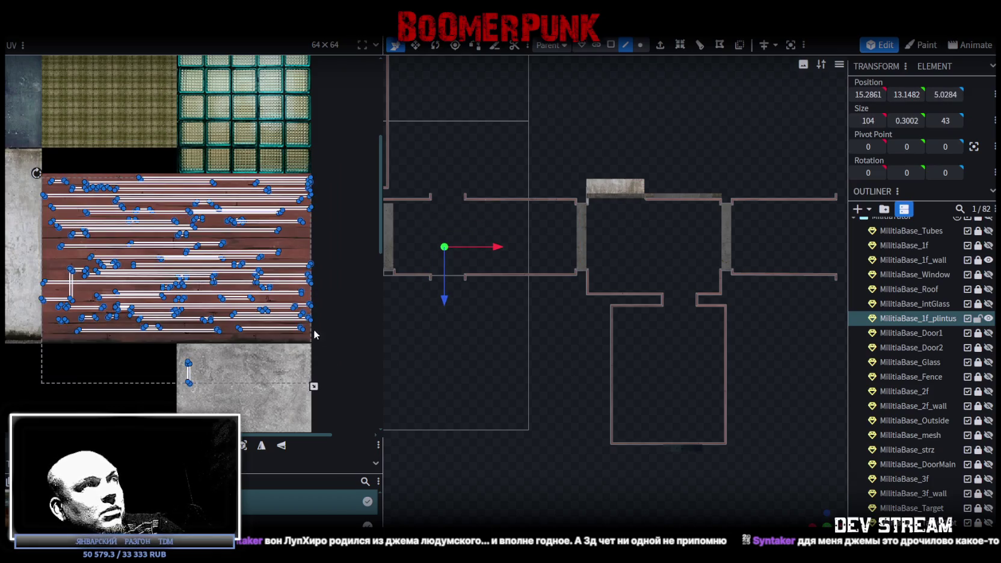
pyautogui.click(188, 373)
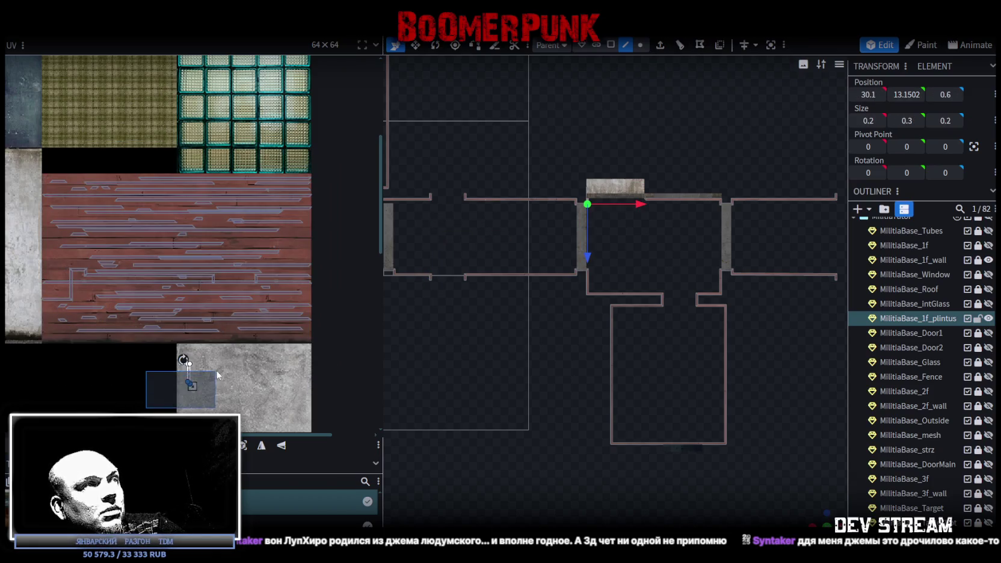
pyautogui.scroll(2, 189, 373)
pyautogui.rightClick(173, 369)
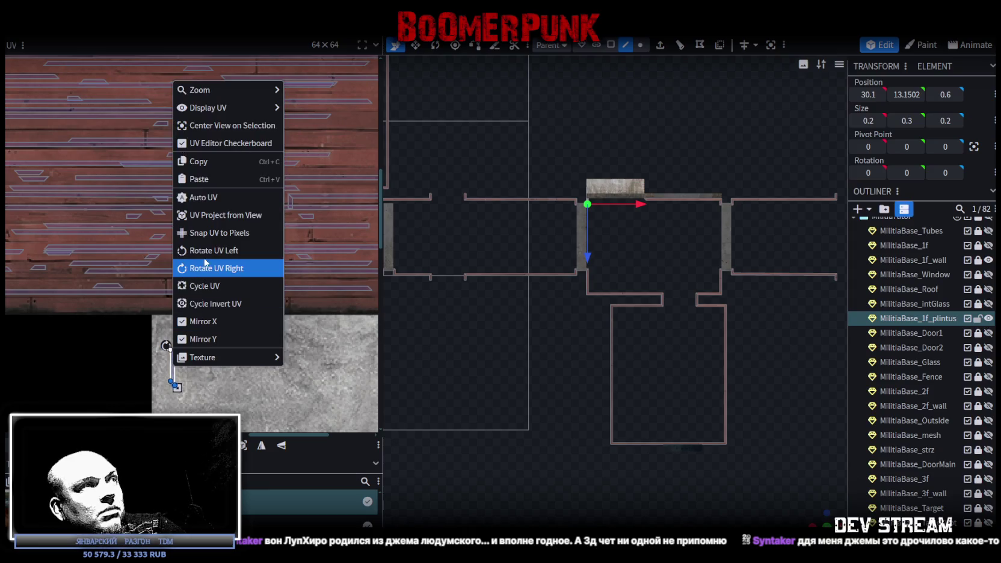
pyautogui.click(204, 267)
pyautogui.moveTo(174, 365); pyautogui.dragTo(254, 218)
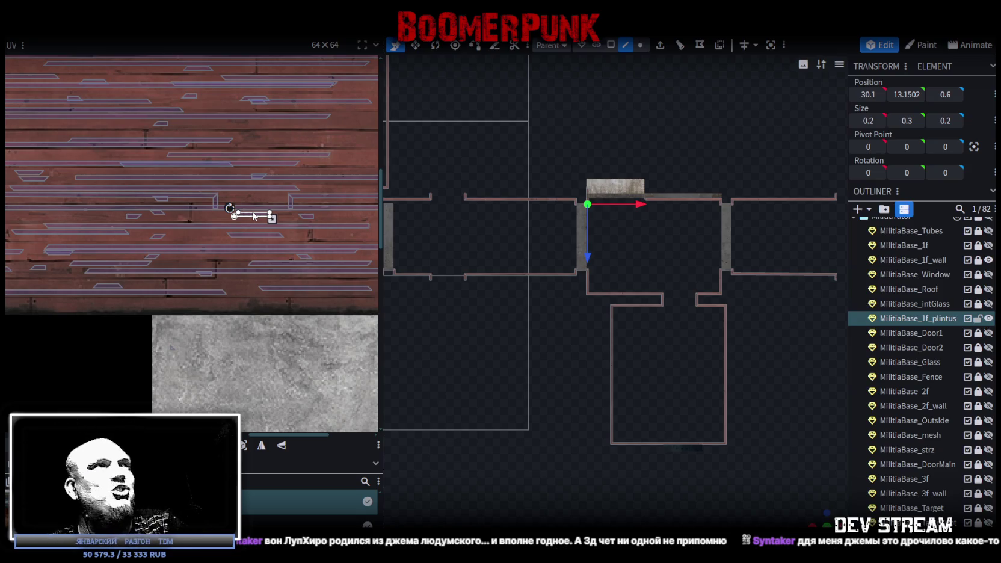
pyautogui.scroll(2, 269, 217)
pyautogui.scroll(3, 269, 216)
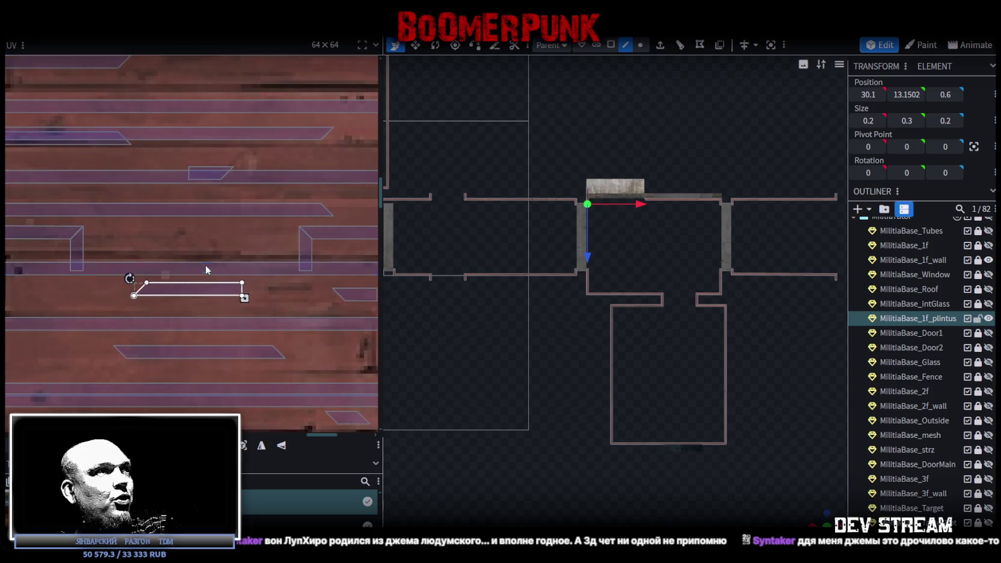
pyautogui.moveTo(213, 285); pyautogui.dragTo(227, 243)
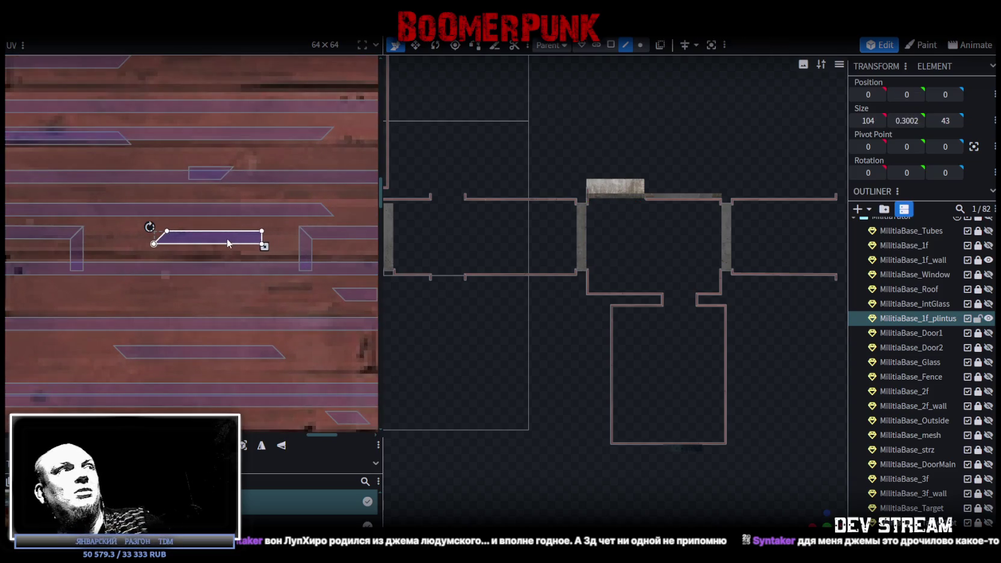
# Step: Shift the left vertical UV face right and rotate it 90°
pyautogui.click(77, 248)
pyautogui.moveTo(77, 248)
pyautogui.mouseDown()
pyautogui.moveTo(115, 256)
pyautogui.moveTo(151, 315)
pyautogui.moveTo(227, 290)
pyautogui.mouseUp()
pyautogui.rightClick(129, 265)
pyautogui.click(155, 297)
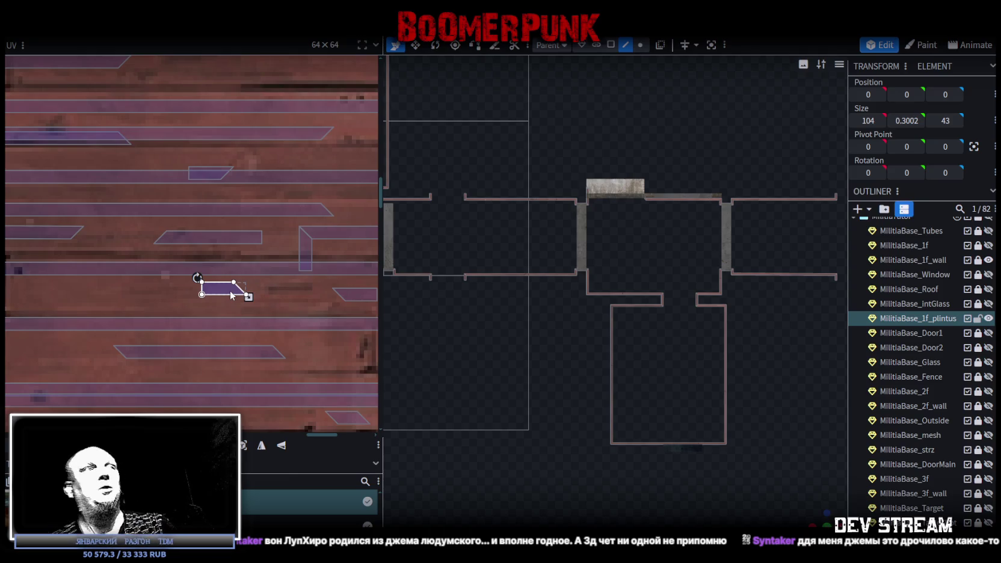
# Step: Rotate the L-shaped UV's vertical part 90° and place it horizontally on the planks
pyautogui.click(307, 252)
pyautogui.moveTo(308, 252); pyautogui.dragTo(287, 295)
pyautogui.rightClick(288, 295)
pyautogui.click(319, 452)
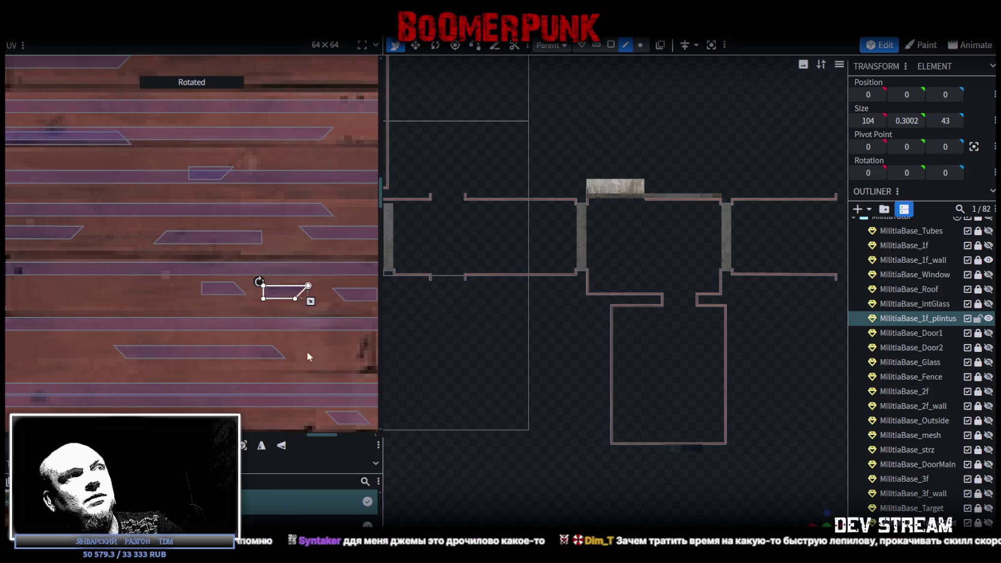
pyautogui.moveTo(290, 299); pyautogui.dragTo(303, 309)
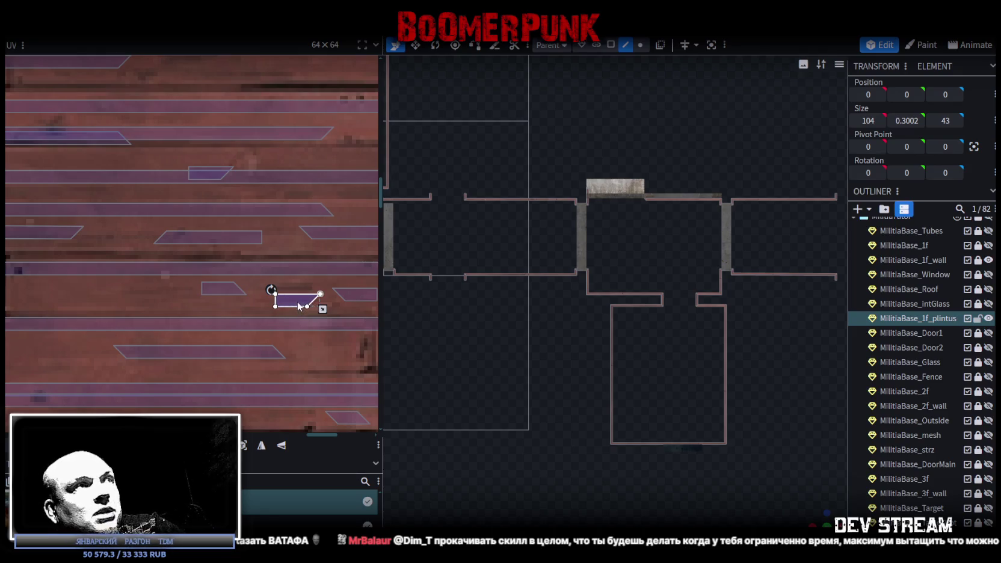
# Step: Nudge the rotated UV face slightly left and up onto a middle board of the planks
pyautogui.moveTo(295, 304); pyautogui.dragTo(282, 298)
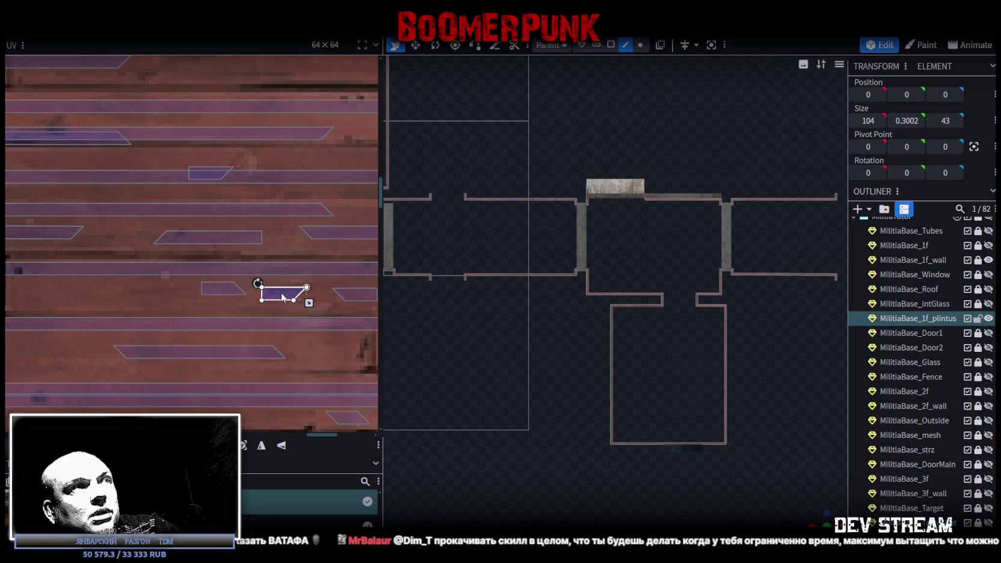
# Step: Rotate a vertical plintus UV face to horizontal and shift it onto a plank
pyautogui.scroll(-2, 282, 298)
pyautogui.scroll(-2, 280, 296)
pyautogui.scroll(-2, 274, 293)
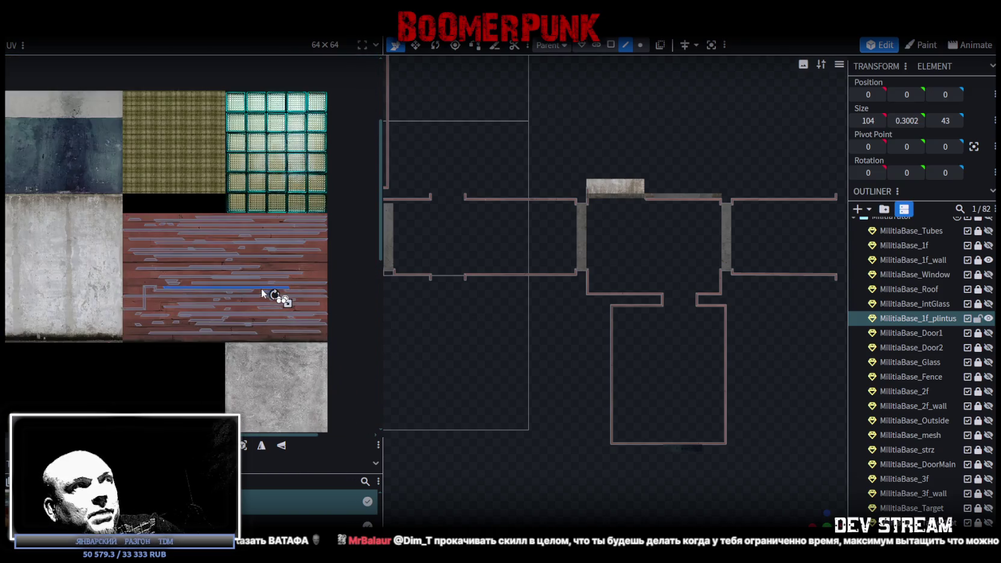
pyautogui.scroll(-2, 240, 307)
pyautogui.click(105, 283)
pyautogui.scroll(2, 96, 283)
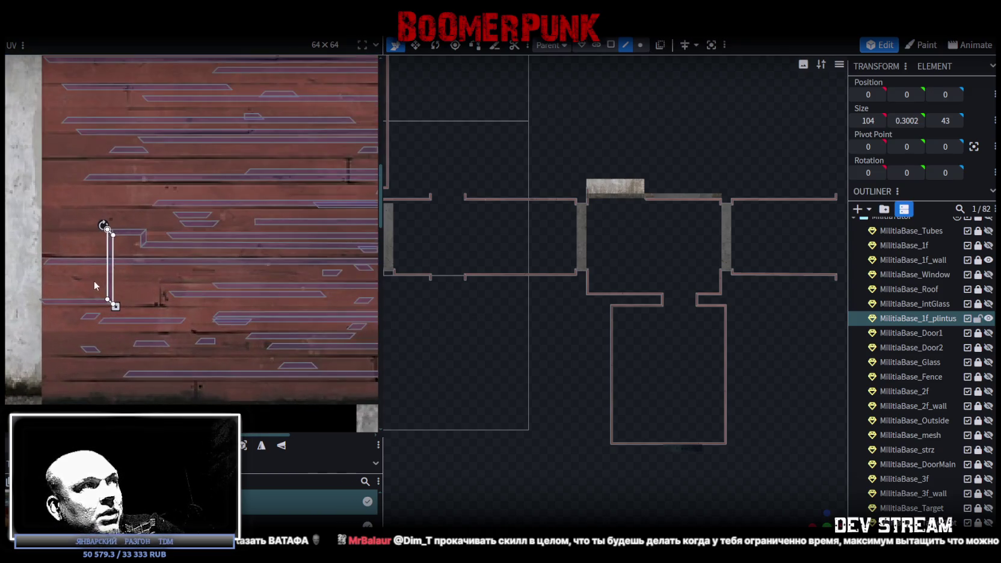
pyautogui.moveTo(111, 284); pyautogui.dragTo(140, 284)
pyautogui.rightClick(139, 263)
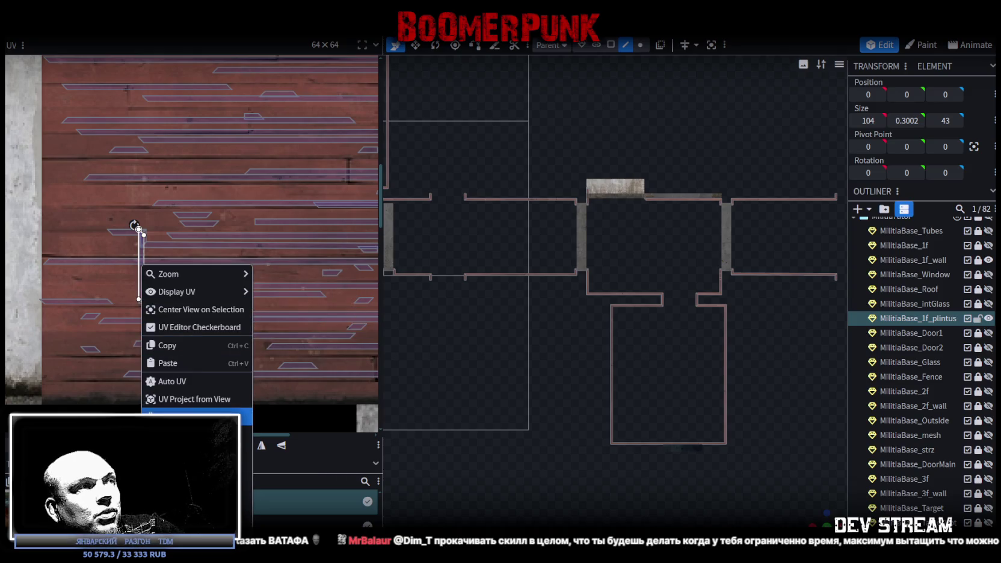
pyautogui.click(181, 433)
pyautogui.moveTo(150, 270); pyautogui.dragTo(168, 274)
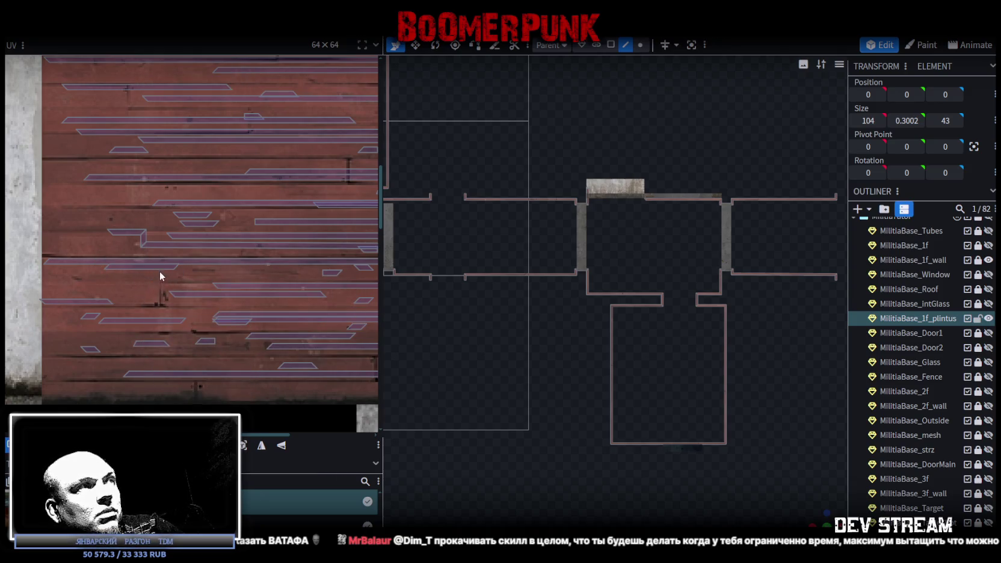
# Step: Undo the last shift, then rotate another small UV face horizontal and slide it along the plank
pyautogui.scroll(3, 144, 252)
pyautogui.hotkey('ctrl', 'z')
pyautogui.hotkey('ctrl', 'z')
pyautogui.rightClick(168, 179)
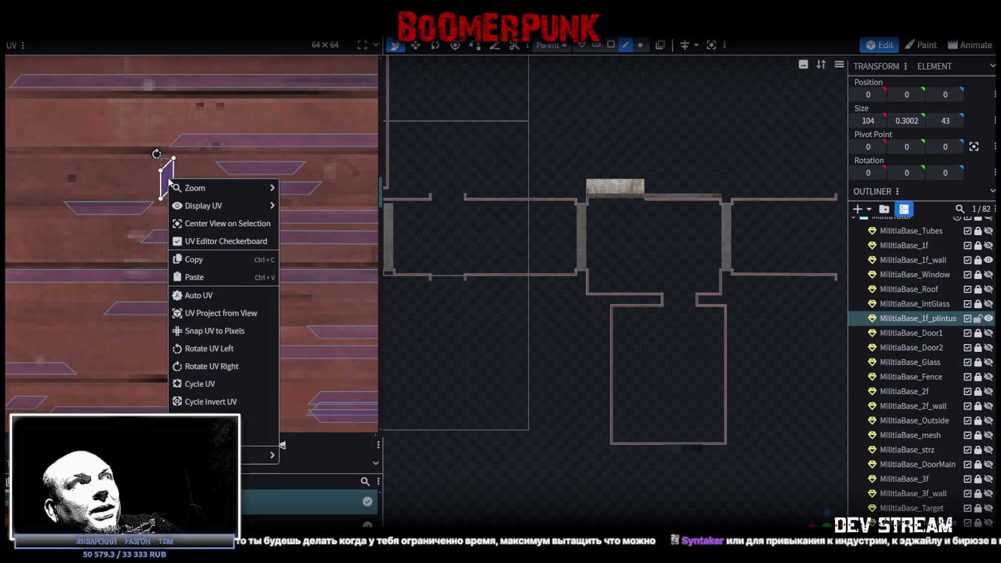
pyautogui.click(214, 347)
pyautogui.moveTo(172, 174); pyautogui.dragTo(193, 170)
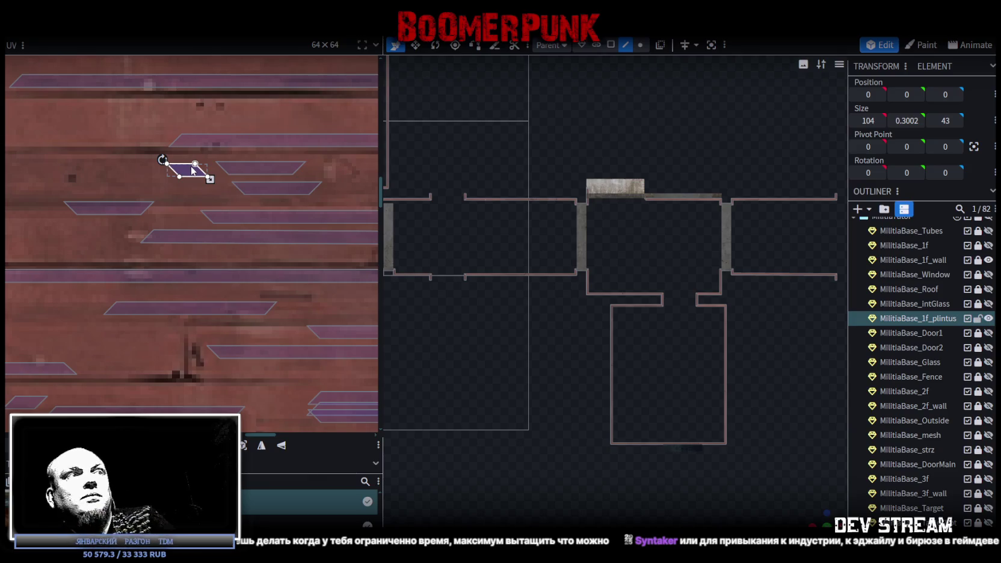
# Step: Box-select the plintus UV vertices and move the island up over the wood planks
pyautogui.scroll(3, 98, 302)
pyautogui.moveTo(227, 357); pyautogui.dragTo(205, 325)
pyautogui.scroll(-3, 205, 329)
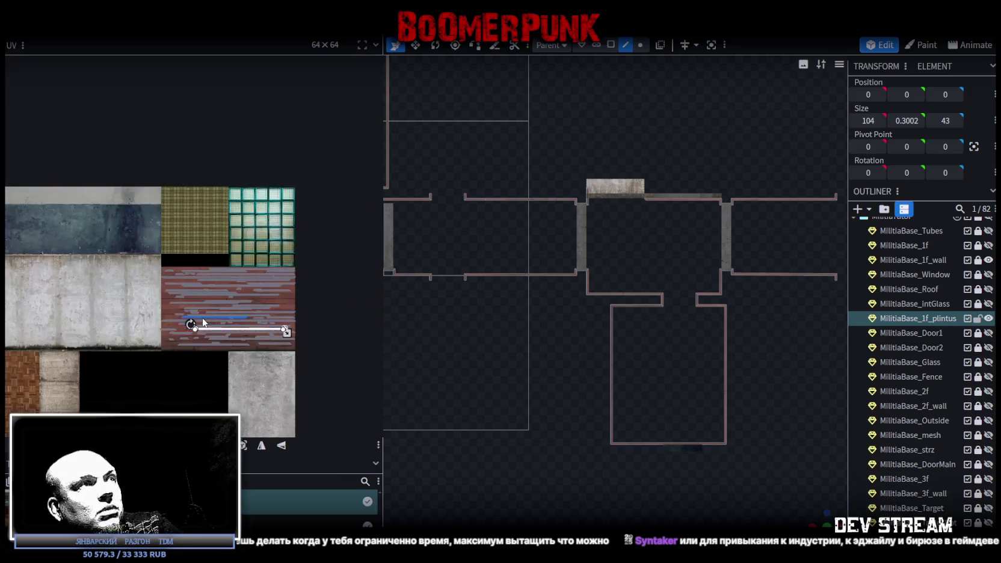
pyautogui.scroll(3, 203, 323)
pyautogui.moveTo(235, 312); pyautogui.dragTo(199, 297, button='middle')
pyautogui.moveTo(18, 377); pyautogui.dragTo(397, 261)
pyautogui.scroll(-3, 258, 292)
pyautogui.scroll(3, 258, 286)
pyautogui.moveTo(257, 286); pyautogui.dragTo(245, 255, button='middle')
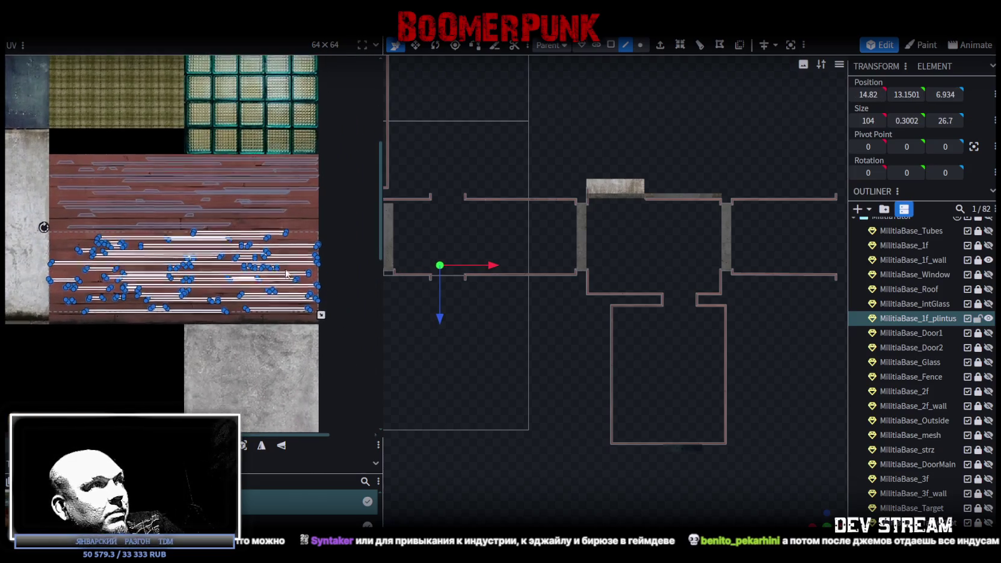
pyautogui.moveTo(17, 334)
pyautogui.mouseDown()
pyautogui.moveTo(276, 233)
pyautogui.moveTo(331, 233)
pyautogui.mouseUp()
pyautogui.scroll(5, 192, 243)
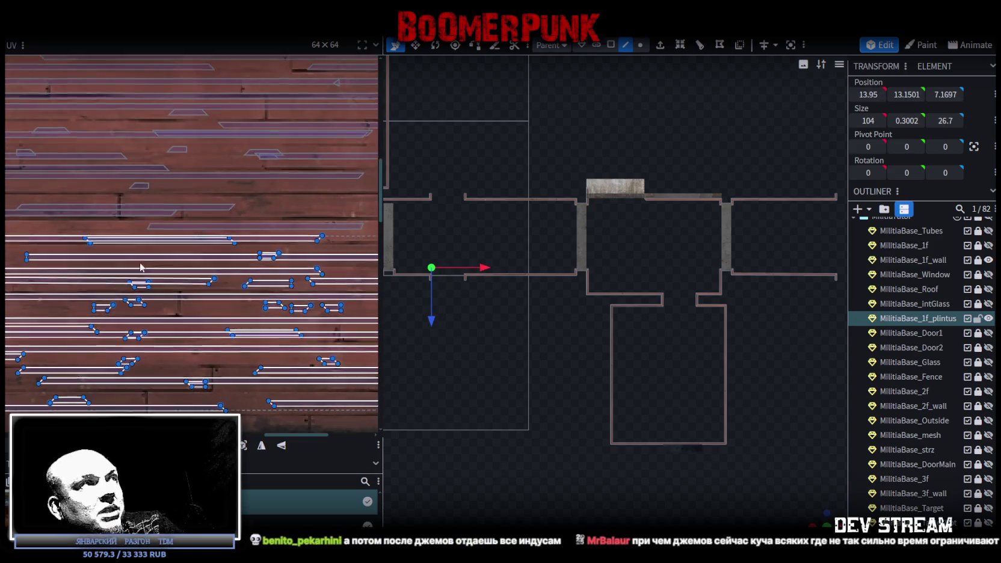
pyautogui.scroll(-3, 183, 298)
pyautogui.scroll(2, 183, 299)
pyautogui.moveTo(183, 299); pyautogui.dragTo(191, 158)
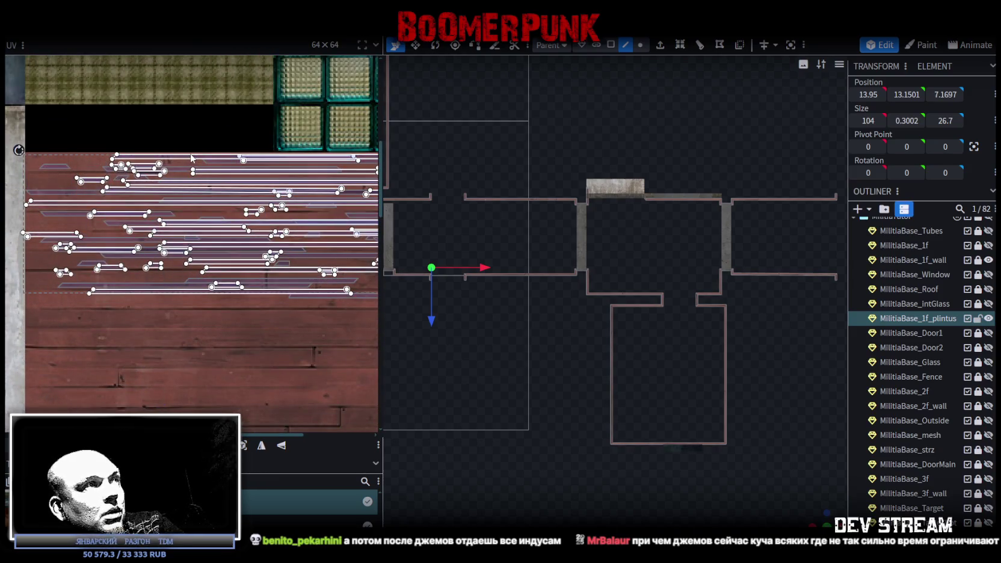
# Step: Select all plintus strips on the plank area and adjust their slanted ends
pyautogui.scroll(-3, 153, 330)
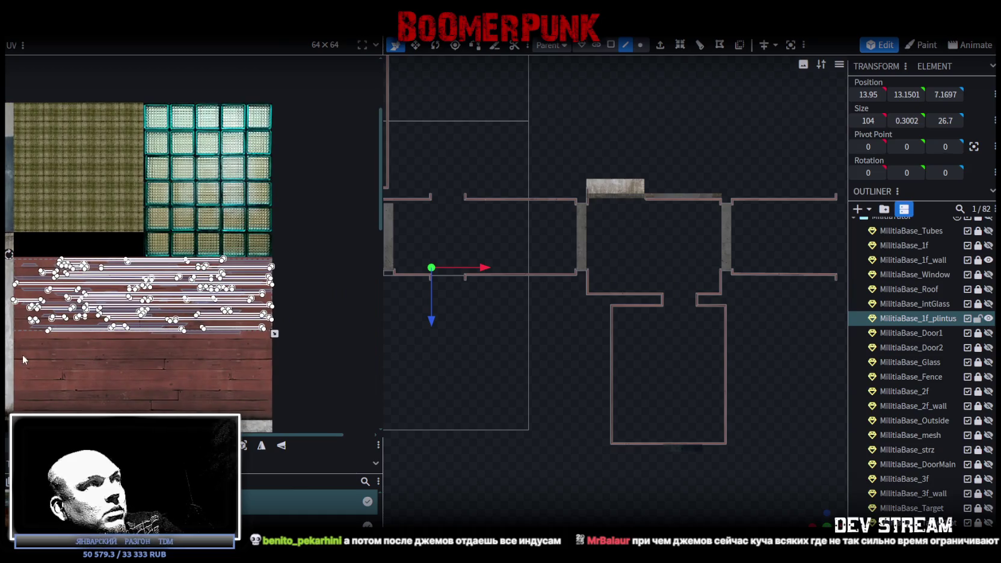
pyautogui.moveTo(6, 353); pyautogui.dragTo(309, 286)
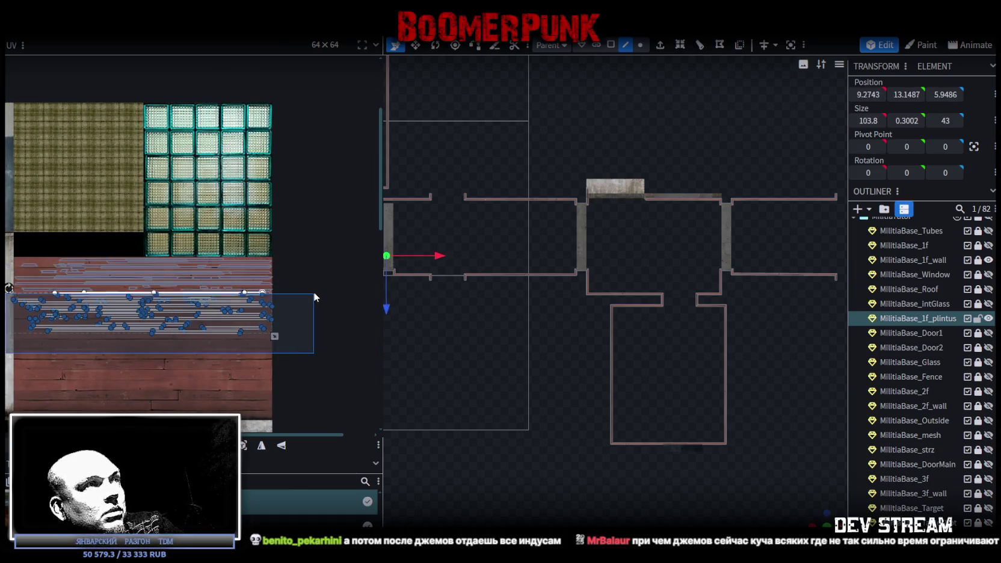
pyautogui.moveTo(310, 286)
pyautogui.mouseDown()
pyautogui.moveTo(308, 257)
pyautogui.moveTo(324, 360)
pyautogui.mouseUp()
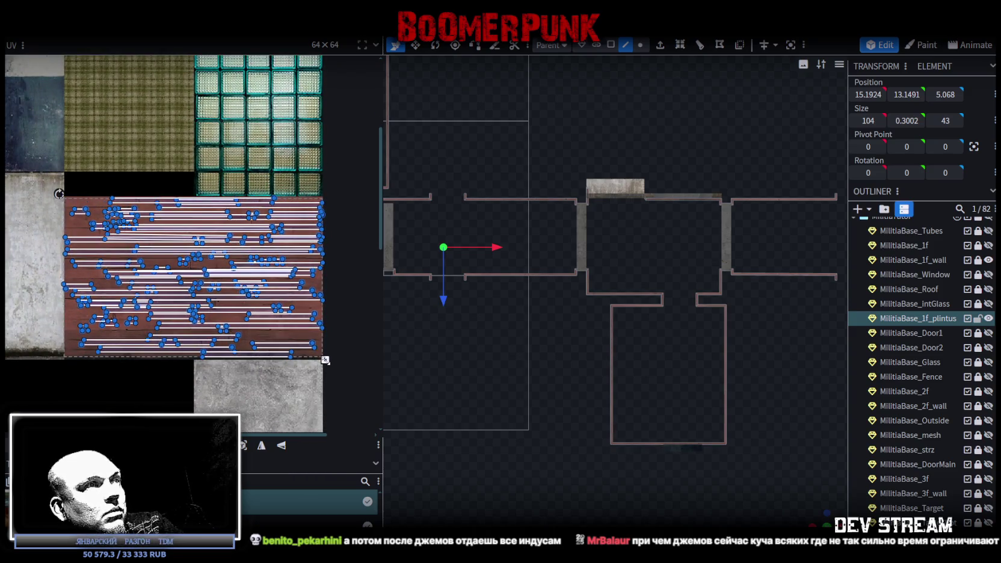
pyautogui.scroll(2, 325, 355)
pyautogui.scroll(3, 325, 354)
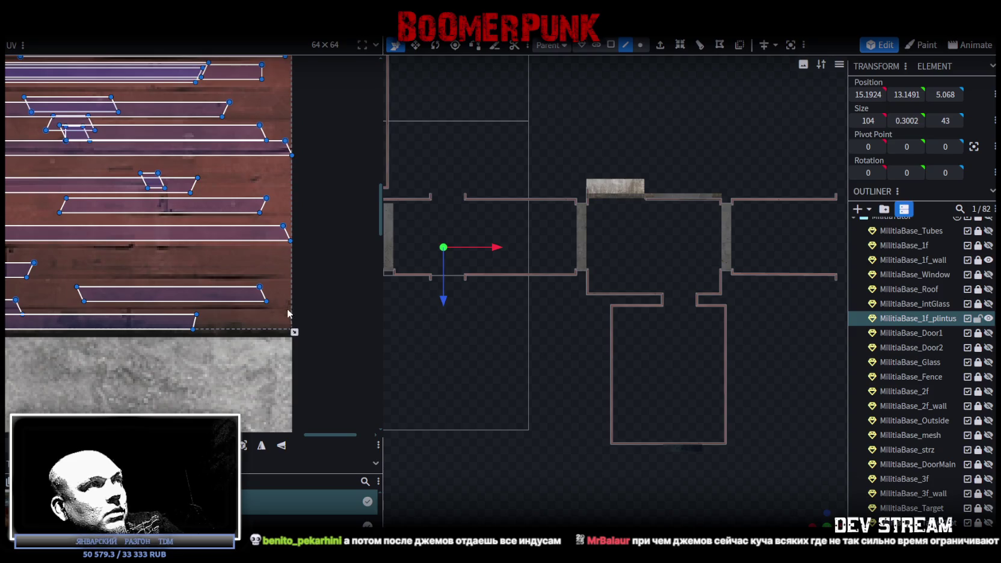
pyautogui.scroll(1, 289, 329)
pyautogui.moveTo(295, 331); pyautogui.dragTo(297, 334)
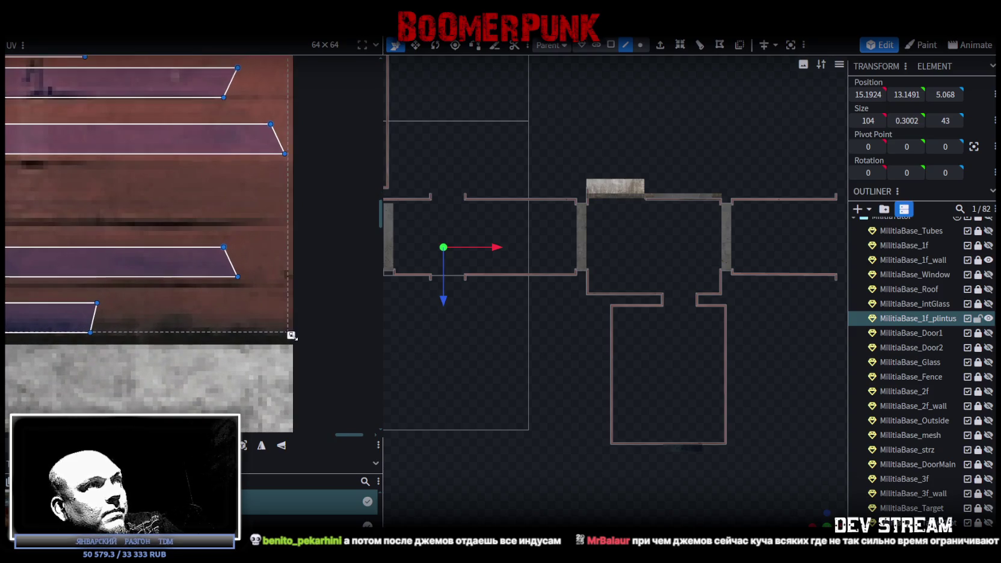
pyautogui.scroll(-2, 297, 334)
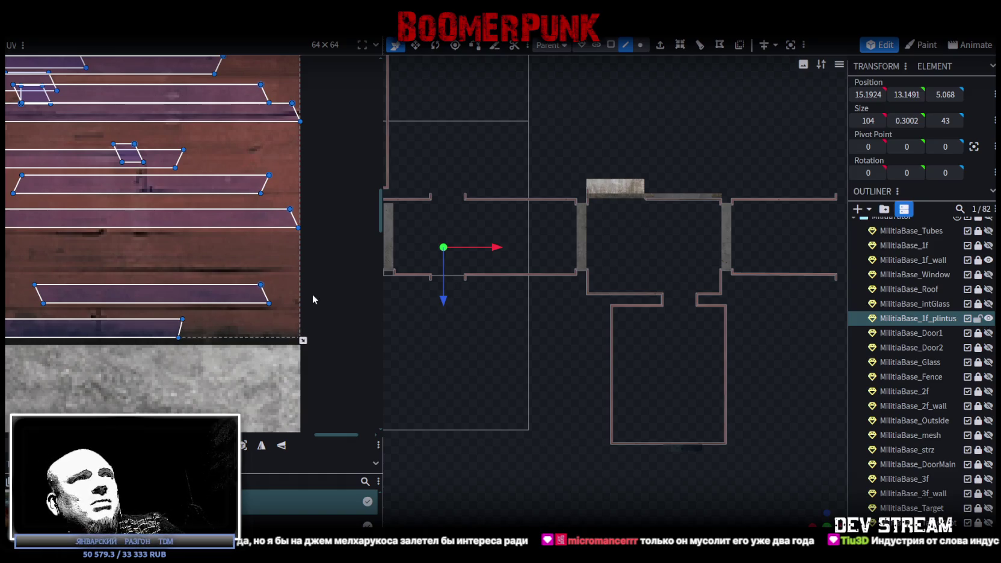
# Step: Orbit to a tilted perspective view of the walls and switch to Face selection mode
pyautogui.scroll(-2, 497, 316)
pyautogui.scroll(3, 623, 308)
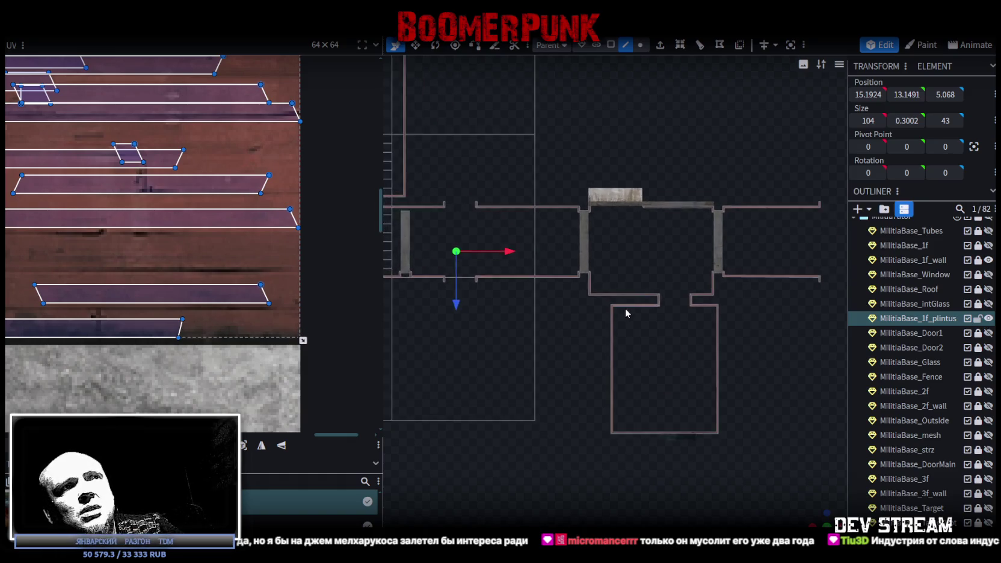
pyautogui.moveTo(810, 460)
pyautogui.mouseDown()
pyautogui.moveTo(672, 411)
pyautogui.moveTo(560, 388)
pyautogui.moveTo(835, 386)
pyautogui.moveTo(707, 344)
pyautogui.moveTo(664, 227)
pyautogui.mouseUp()
pyautogui.click(610, 44)
# Step: Orbit around the building to inspect the wood-textured baseboards beside the doorway
pyautogui.moveTo(717, 289)
pyautogui.mouseDown()
pyautogui.moveTo(735, 272)
pyautogui.moveTo(623, 300)
pyautogui.moveTo(464, 235)
pyautogui.moveTo(438, 248)
pyautogui.moveTo(474, 297)
pyautogui.moveTo(648, 385)
pyautogui.moveTo(713, 403)
pyautogui.moveTo(607, 392)
pyautogui.moveTo(565, 432)
pyautogui.moveTo(763, 378)
pyautogui.moveTo(729, 352)
pyautogui.moveTo(722, 326)
pyautogui.moveTo(660, 401)
pyautogui.moveTo(603, 444)
pyautogui.moveTo(586, 434)
pyautogui.moveTo(549, 463)
pyautogui.moveTo(706, 460)
pyautogui.moveTo(614, 380)
pyautogui.moveTo(555, 352)
pyautogui.moveTo(516, 360)
pyautogui.moveTo(610, 394)
pyautogui.moveTo(595, 361)
pyautogui.moveTo(533, 397)
pyautogui.moveTo(563, 452)
pyautogui.moveTo(576, 426)
pyautogui.mouseUp()
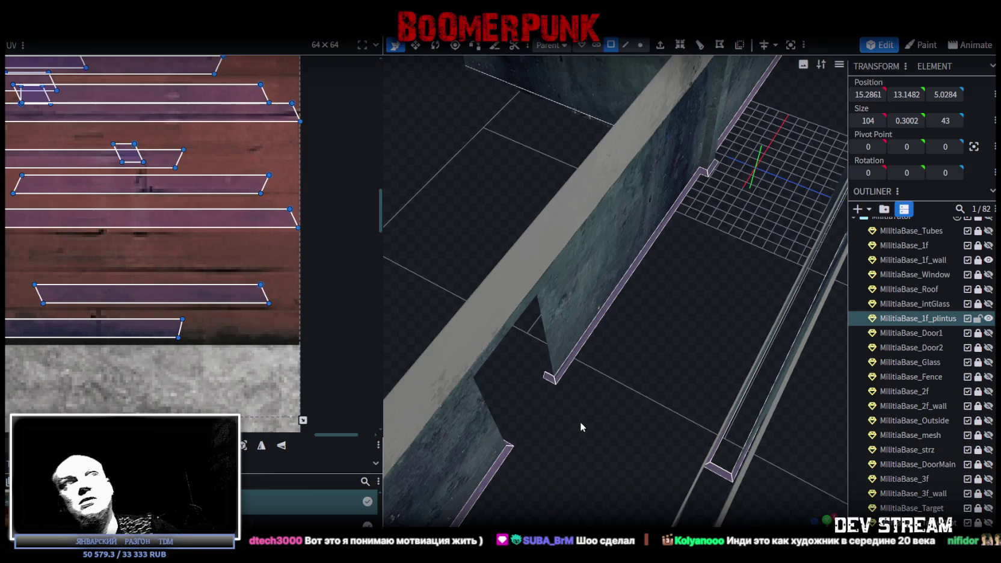
pyautogui.scroll(-5, 653, 321)
pyautogui.moveTo(653, 320)
pyautogui.mouseDown()
pyautogui.moveTo(504, 334)
pyautogui.moveTo(533, 459)
pyautogui.mouseUp()
pyautogui.scroll(-5, 503, 334)
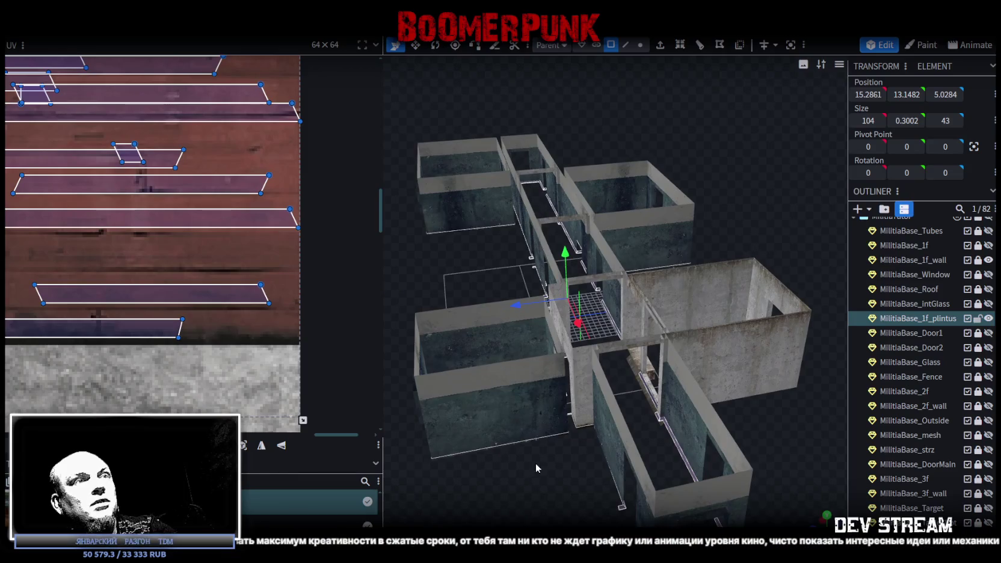
pyautogui.scroll(5, 590, 410)
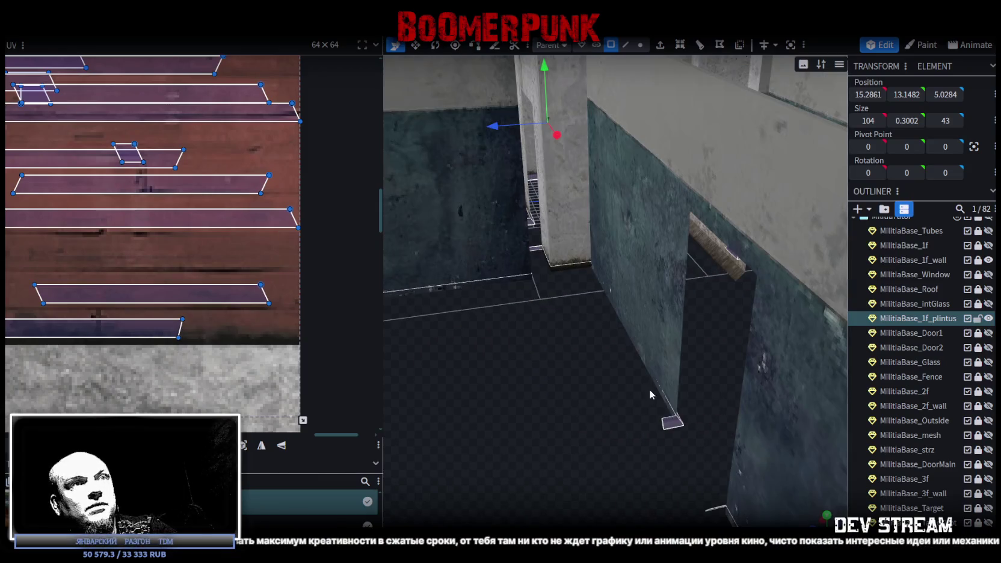
# Step: Copy the plintus faces and paste them onto the faces at the new view angle
pyautogui.press('s')
pyautogui.rightClick(673, 429)
pyautogui.click(735, 236)
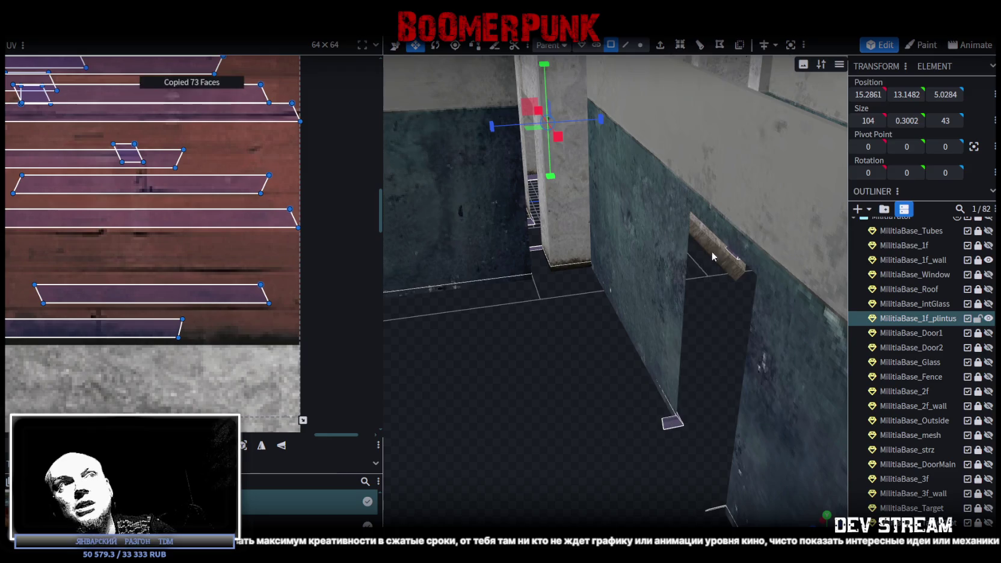
pyautogui.moveTo(541, 421); pyautogui.dragTo(596, 338, button='middle')
pyautogui.rightClick(605, 320)
pyautogui.click(644, 380)
pyautogui.scroll(-5, 562, 362)
# Step: Lower the plintus along Y from 13.1482, briefly to 6.1482, then to floor level at 0.1482
pyautogui.press('v')
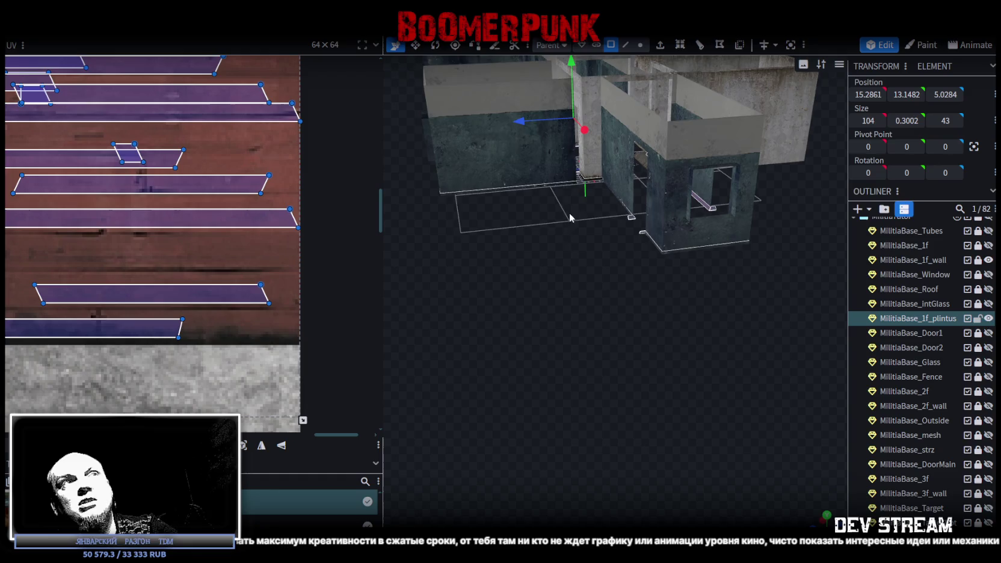
pyautogui.scroll(3, 569, 213)
pyautogui.moveTo(576, 96); pyautogui.dragTo(581, 189)
pyautogui.scroll(-2, 667, 375)
pyautogui.moveTo(667, 375); pyautogui.dragTo(551, 403, button='middle')
pyautogui.moveTo(665, 378); pyautogui.dragTo(693, 353, button='middle')
pyautogui.scroll(3, 680, 313)
pyautogui.moveTo(569, 147)
pyautogui.mouseDown()
pyautogui.moveTo(568, 122)
pyautogui.moveTo(569, 180)
pyautogui.mouseUp()
pyautogui.moveTo(695, 238)
pyautogui.mouseDown(button='middle')
pyautogui.moveTo(625, 335)
pyautogui.moveTo(539, 365)
pyautogui.moveTo(575, 356)
pyautogui.mouseUp(button='middle')
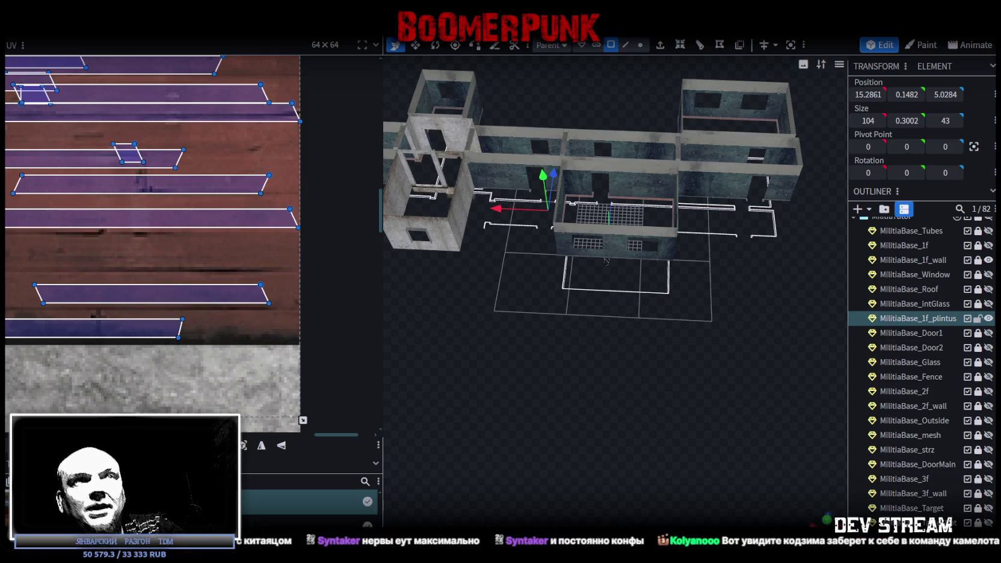
pyautogui.moveTo(680, 346)
pyautogui.mouseDown()
pyautogui.moveTo(631, 323)
pyautogui.moveTo(682, 337)
pyautogui.moveTo(666, 330)
pyautogui.mouseUp()
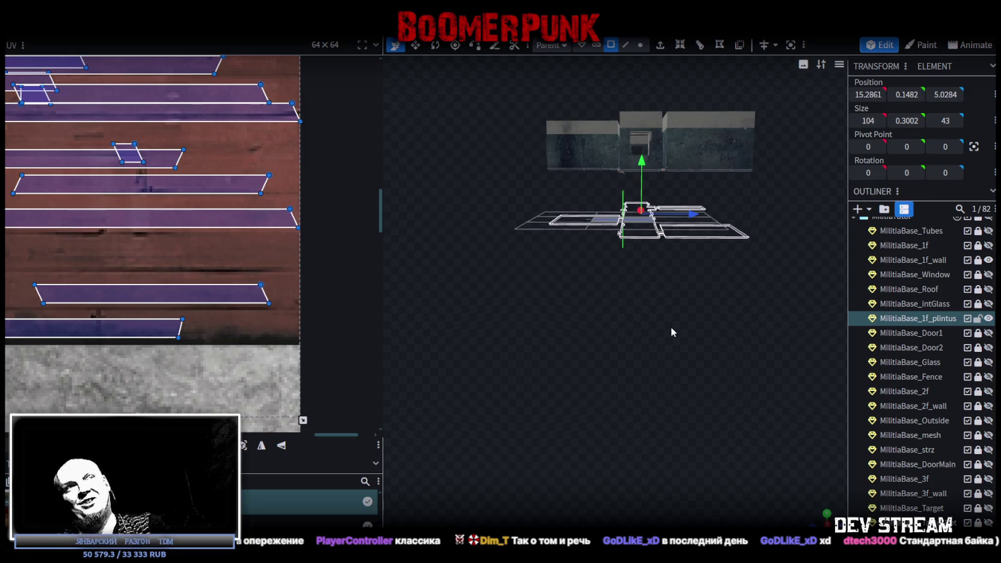
pyautogui.moveTo(676, 331)
pyautogui.mouseDown()
pyautogui.moveTo(708, 338)
pyautogui.moveTo(714, 320)
pyautogui.moveTo(662, 315)
pyautogui.moveTo(682, 318)
pyautogui.mouseUp()
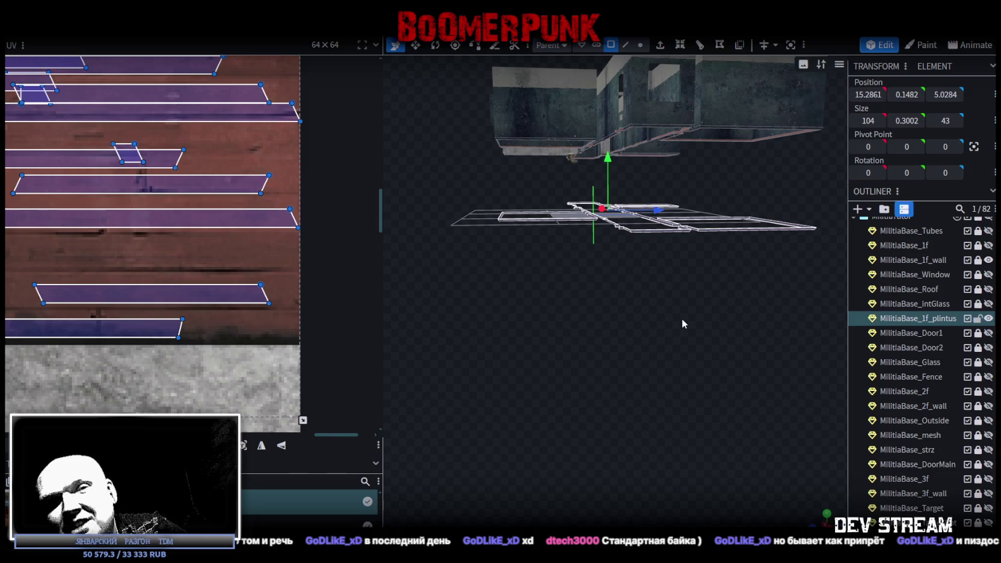
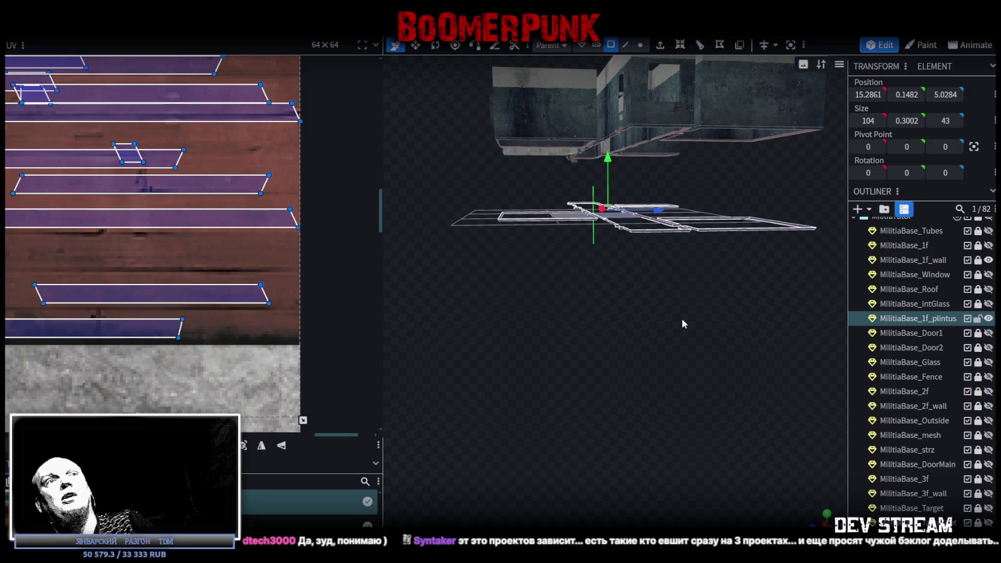
# Step: Copy the selected plintus faces from a top-down view of the floor plan
pyautogui.moveTo(707, 320)
pyautogui.mouseDown()
pyautogui.moveTo(698, 343)
pyautogui.moveTo(718, 358)
pyautogui.moveTo(699, 345)
pyautogui.moveTo(666, 352)
pyautogui.moveTo(713, 357)
pyautogui.mouseUp()
pyautogui.scroll(3, 714, 351)
pyautogui.moveTo(787, 371); pyautogui.dragTo(633, 343)
pyautogui.moveTo(631, 332)
pyautogui.mouseDown()
pyautogui.moveTo(617, 350)
pyautogui.moveTo(647, 353)
pyautogui.mouseUp()
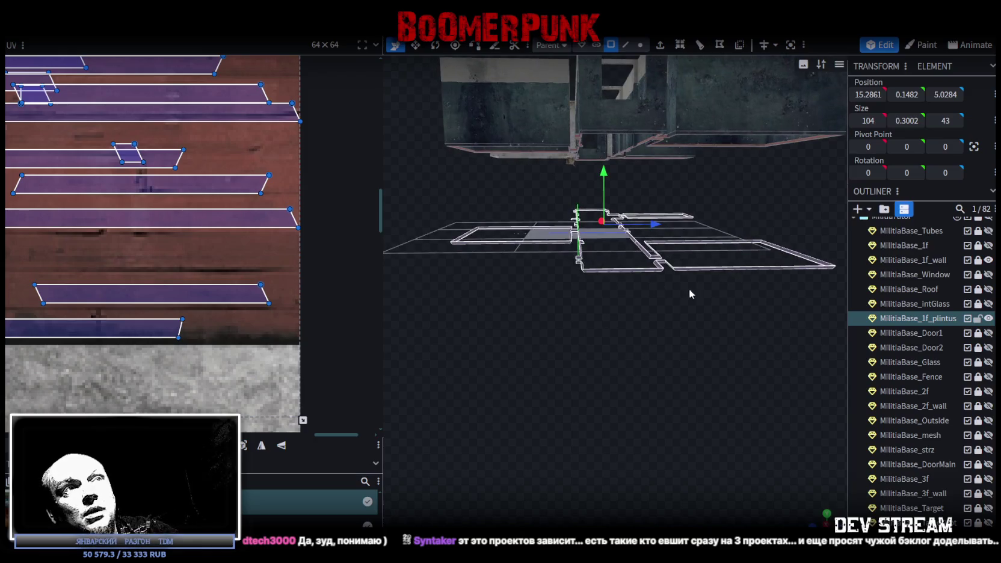
pyautogui.rightClick(616, 269)
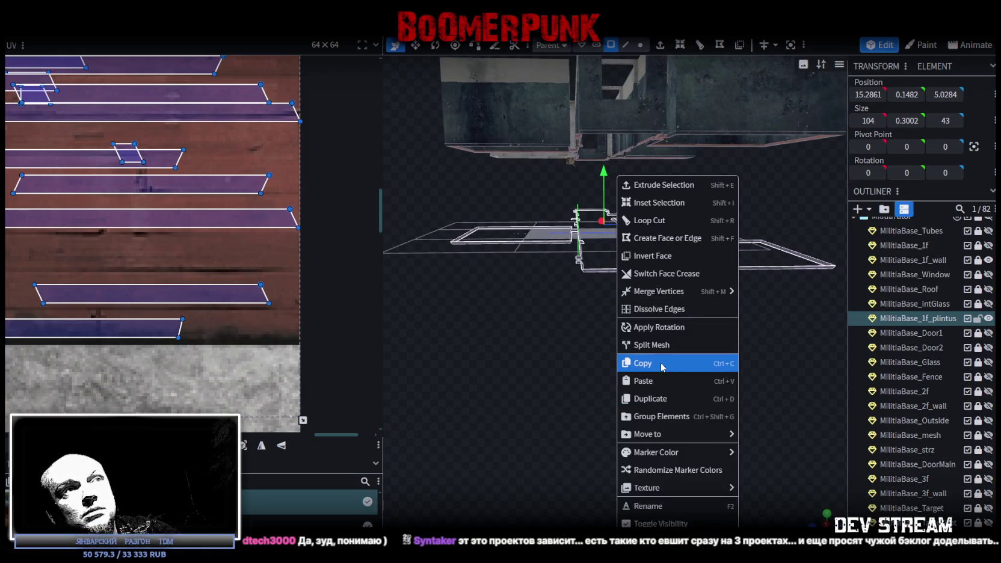
pyautogui.click(661, 362)
# Step: Paste the faces as a mesh selection and lower the copy to Y -12.8518
pyautogui.rightClick(613, 269)
pyautogui.click(660, 382)
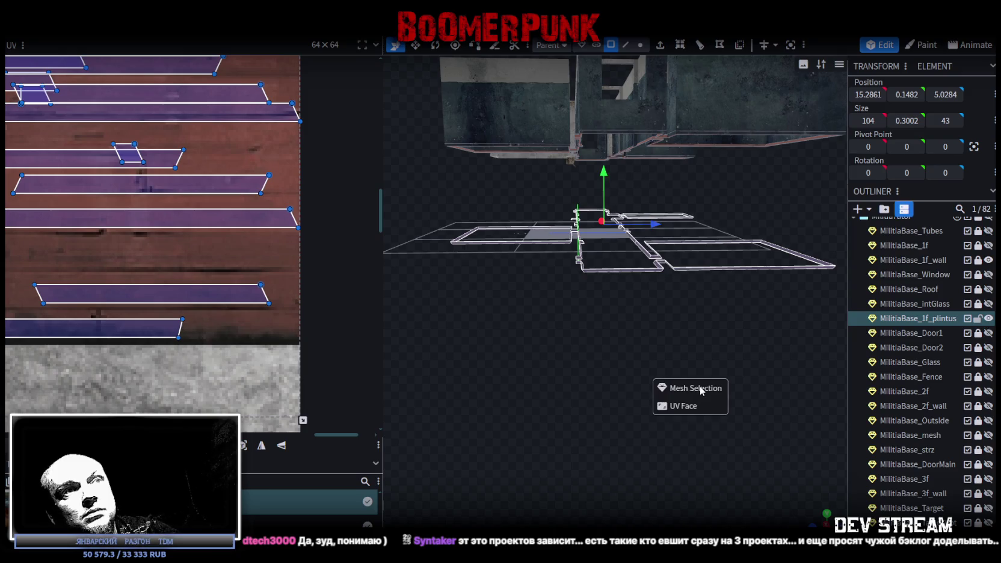
pyautogui.click(674, 388)
pyautogui.moveTo(604, 180); pyautogui.dragTo(609, 256)
pyautogui.moveTo(626, 391); pyautogui.dragTo(649, 437)
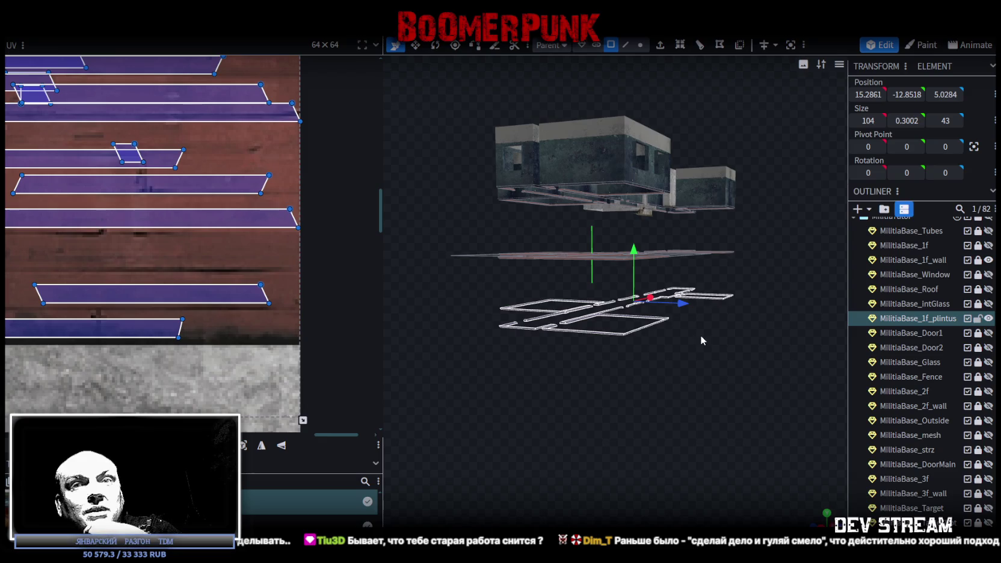
pyautogui.moveTo(700, 332)
pyautogui.mouseDown()
pyautogui.moveTo(682, 309)
pyautogui.moveTo(693, 383)
pyautogui.moveTo(712, 386)
pyautogui.mouseUp()
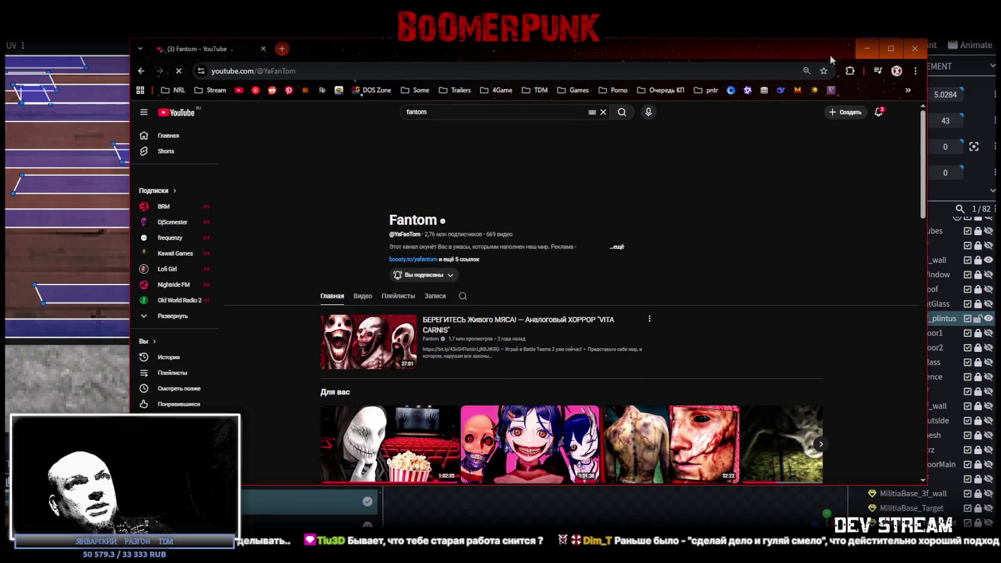
pyautogui.click(898, 52)
pyautogui.hotkey('alt', 'Tab')
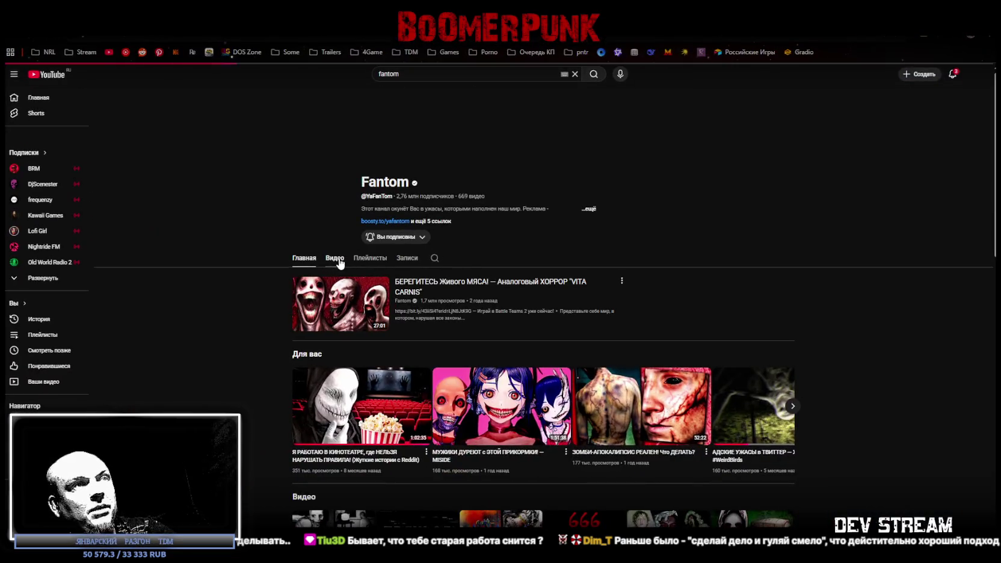
pyautogui.click(335, 259)
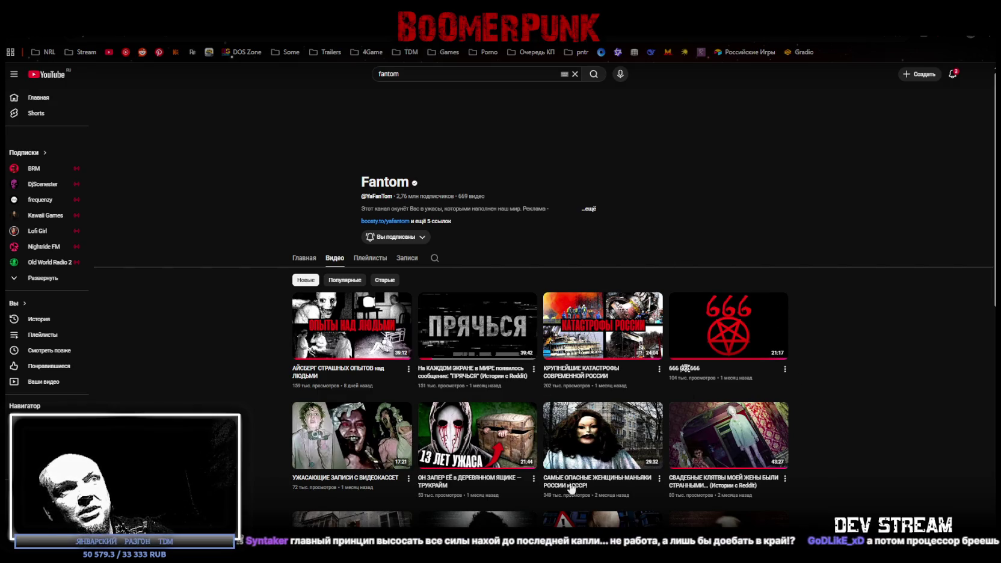
pyautogui.scroll(-2, 541, 180)
pyautogui.scroll(2, 481, 120)
pyautogui.hotkey('alt', 'Tab')
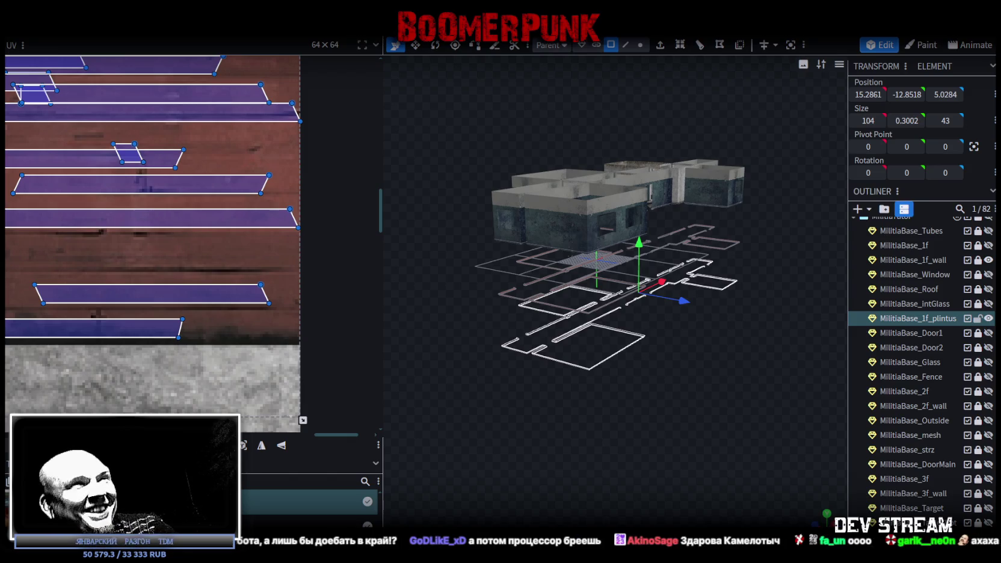
# Step: Hide MilitiaBase_1f_wall and show MilitiaBase_2f_wall in the Outliner
pyautogui.moveTo(724, 377)
pyautogui.mouseDown()
pyautogui.moveTo(760, 385)
pyautogui.moveTo(734, 409)
pyautogui.moveTo(761, 429)
pyautogui.moveTo(772, 380)
pyautogui.moveTo(766, 397)
pyautogui.moveTo(771, 387)
pyautogui.moveTo(626, 373)
pyautogui.moveTo(614, 388)
pyautogui.moveTo(805, 310)
pyautogui.mouseUp()
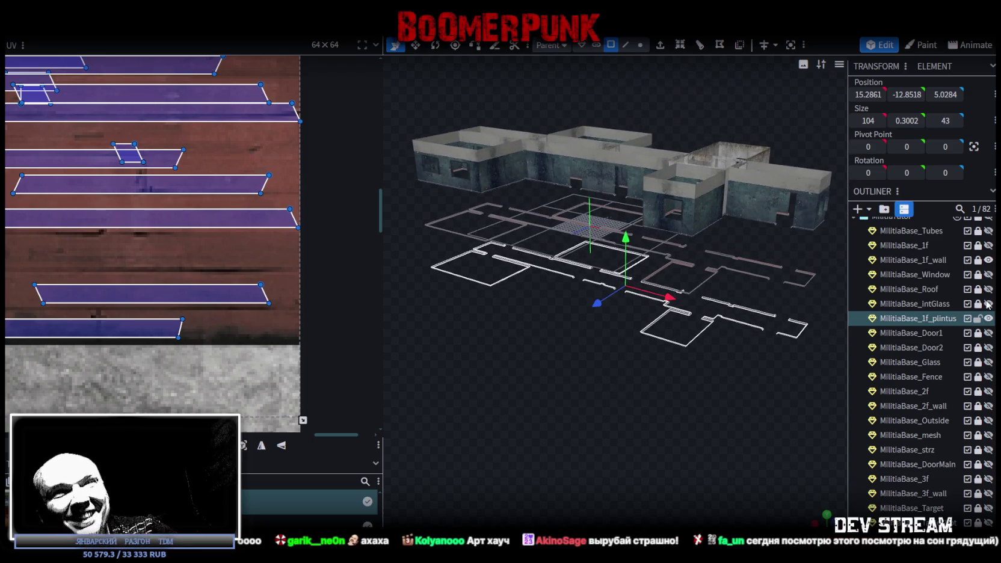
pyautogui.scroll(-3, 962, 337)
pyautogui.scroll(5, 963, 337)
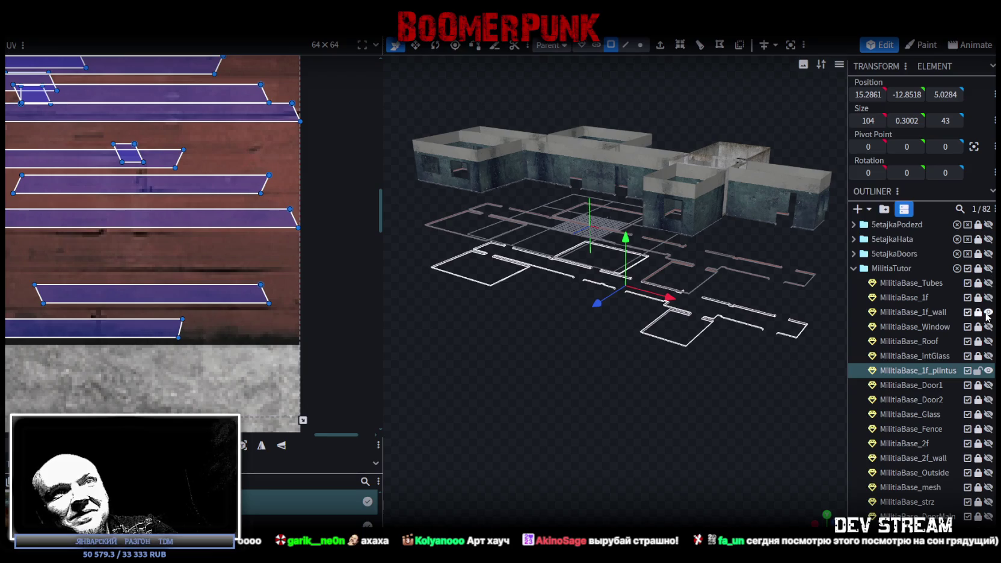
pyautogui.click(987, 312)
pyautogui.scroll(-2, 980, 319)
pyautogui.click(988, 406)
# Step: Orbit to a close top-down view of the rooms and their selected baseboard faces
pyautogui.moveTo(602, 431); pyautogui.dragTo(663, 437)
pyautogui.scroll(5, 663, 437)
pyautogui.moveTo(547, 421)
pyautogui.mouseDown()
pyautogui.moveTo(553, 378)
pyautogui.moveTo(623, 342)
pyautogui.moveTo(562, 326)
pyautogui.moveTo(547, 282)
pyautogui.moveTo(521, 291)
pyautogui.moveTo(487, 250)
pyautogui.moveTo(653, 263)
pyautogui.moveTo(650, 243)
pyautogui.mouseUp()
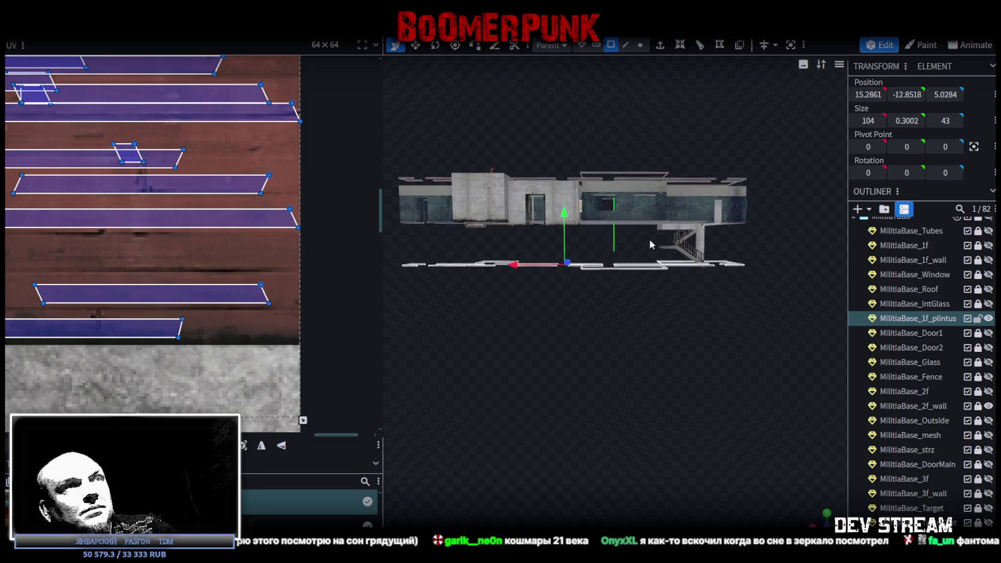
pyautogui.scroll(-2, 649, 239)
pyautogui.moveTo(461, 254)
pyautogui.mouseDown()
pyautogui.moveTo(778, 272)
pyautogui.moveTo(694, 314)
pyautogui.mouseUp()
pyautogui.scroll(5, 693, 314)
pyautogui.moveTo(690, 365); pyautogui.dragTo(834, 400)
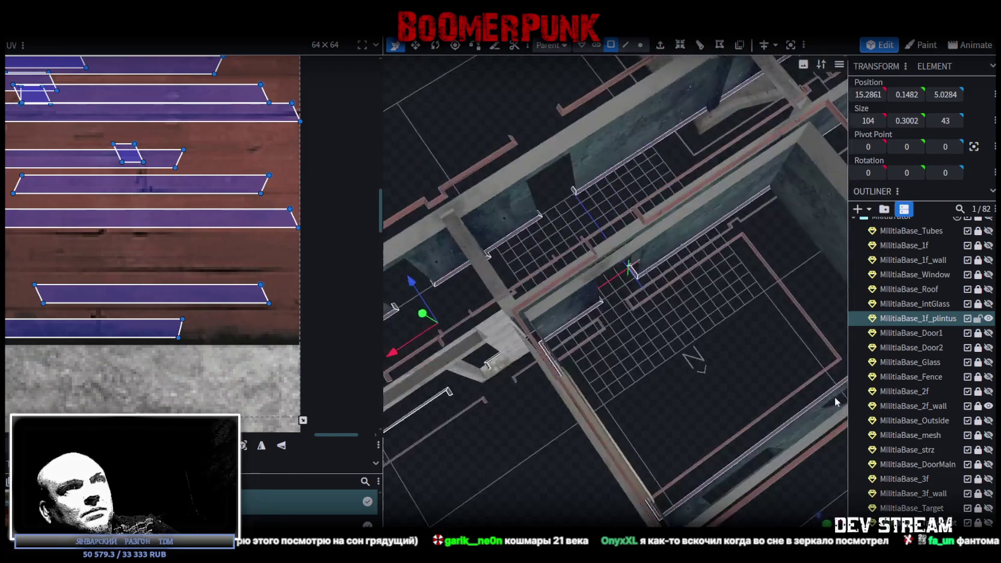
pyautogui.rightClick(651, 272)
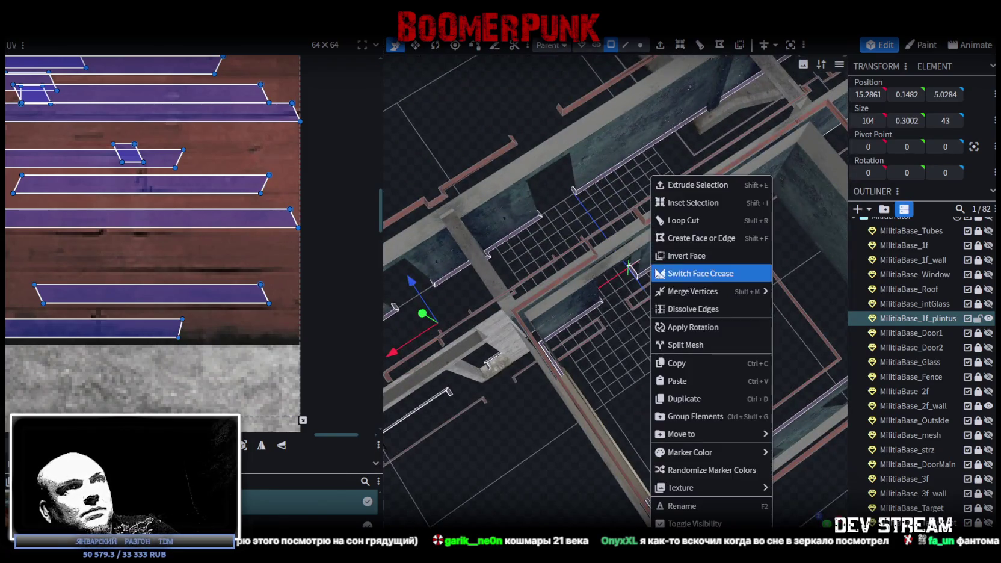
# Step: Split the selected faces into a new plintus mesh, then lock and hide the original plintus
pyautogui.click(694, 345)
pyautogui.scroll(-4, 650, 351)
pyautogui.moveTo(651, 351)
pyautogui.mouseDown()
pyautogui.moveTo(729, 426)
pyautogui.moveTo(688, 368)
pyautogui.moveTo(710, 359)
pyautogui.moveTo(641, 409)
pyautogui.moveTo(706, 367)
pyautogui.moveTo(774, 354)
pyautogui.moveTo(675, 427)
pyautogui.moveTo(631, 443)
pyautogui.moveTo(706, 416)
pyautogui.moveTo(774, 419)
pyautogui.moveTo(623, 419)
pyautogui.mouseUp()
pyautogui.scroll(2, 702, 354)
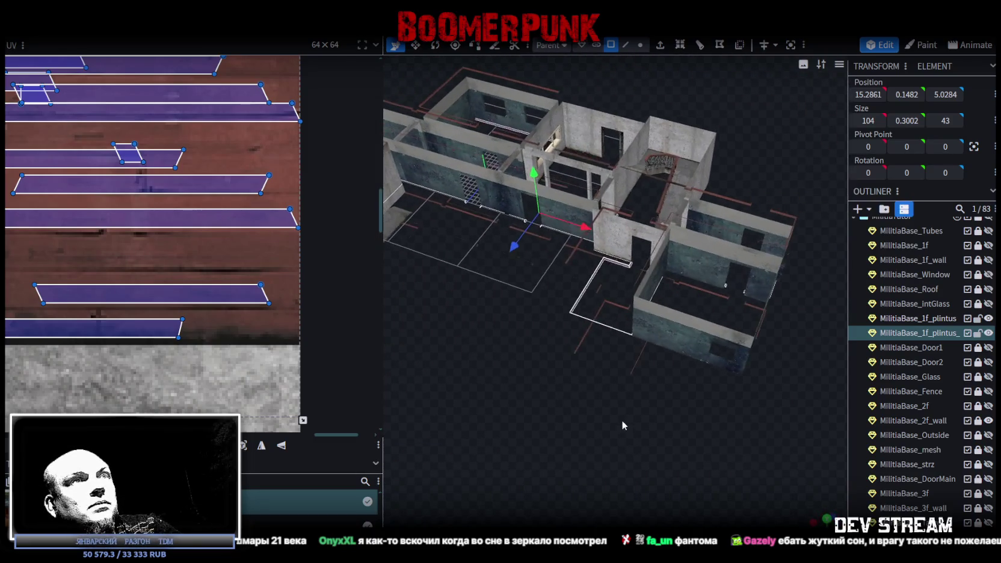
pyautogui.click(979, 318)
pyautogui.click(988, 318)
# Step: Zoom in over the rooms and select a single plintus strip
pyautogui.moveTo(783, 292)
pyautogui.mouseDown()
pyautogui.moveTo(554, 384)
pyautogui.moveTo(483, 391)
pyautogui.moveTo(582, 387)
pyautogui.mouseUp()
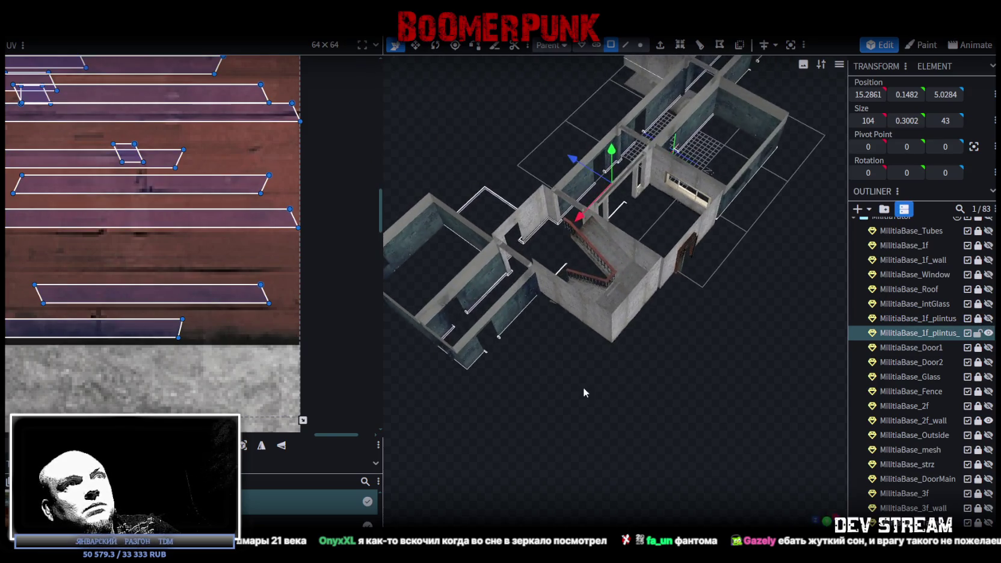
pyautogui.scroll(3, 661, 388)
pyautogui.scroll(2, 763, 386)
pyautogui.moveTo(764, 386)
pyautogui.mouseDown()
pyautogui.moveTo(628, 362)
pyautogui.moveTo(530, 377)
pyautogui.moveTo(592, 371)
pyautogui.moveTo(555, 419)
pyautogui.mouseUp()
pyautogui.scroll(3, 655, 294)
pyautogui.moveTo(655, 294)
pyautogui.mouseDown()
pyautogui.moveTo(647, 344)
pyautogui.moveTo(637, 331)
pyautogui.moveTo(636, 379)
pyautogui.moveTo(716, 295)
pyautogui.moveTo(698, 375)
pyautogui.moveTo(706, 365)
pyautogui.moveTo(689, 370)
pyautogui.moveTo(636, 254)
pyautogui.mouseUp()
pyautogui.click(716, 277)
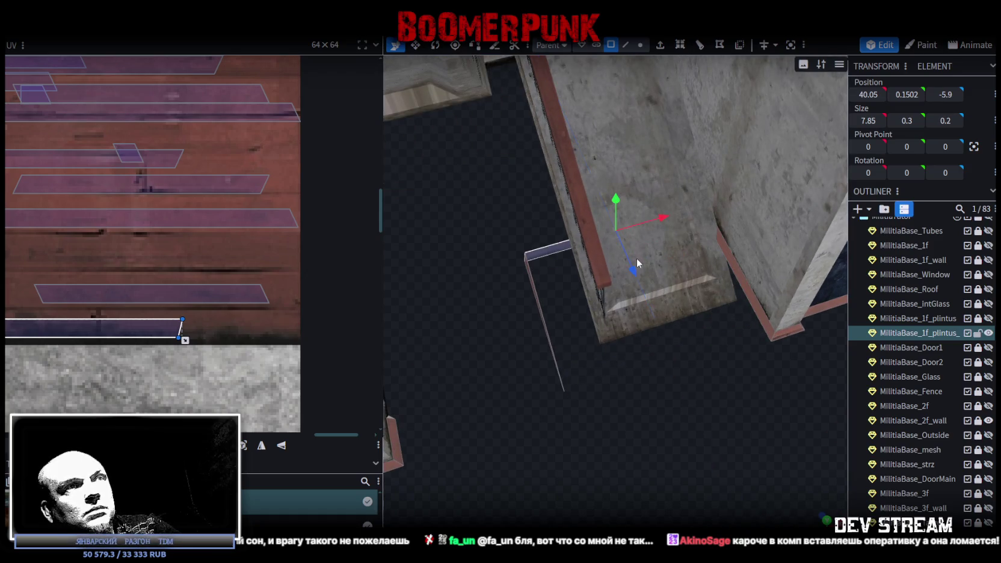
# Step: Select the right-hand strip's end face and stretch its UV across a long wood-plank stretch
pyautogui.click(754, 304)
pyautogui.scroll(-5, 196, 223)
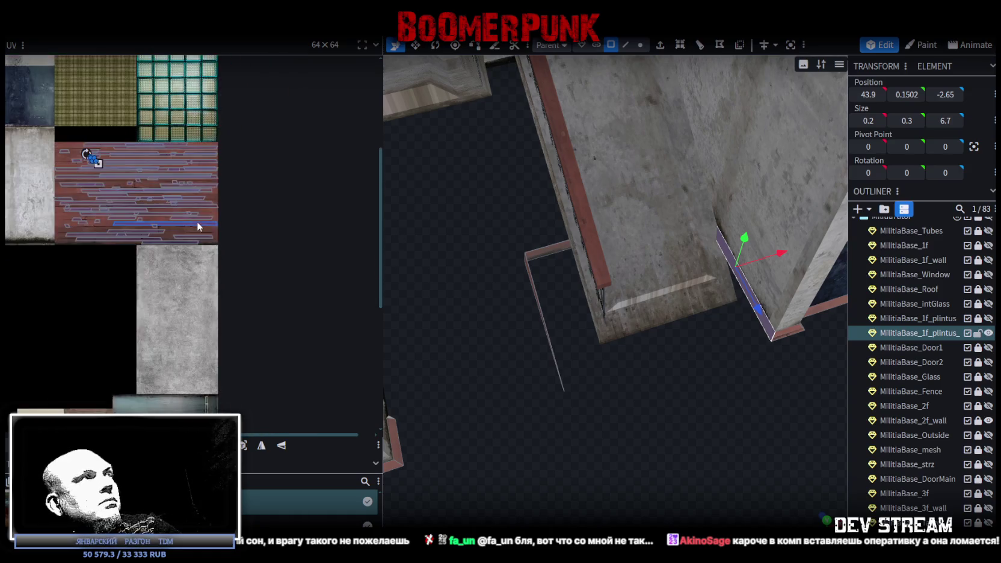
pyautogui.scroll(3, 97, 198)
pyautogui.scroll(2, 129, 242)
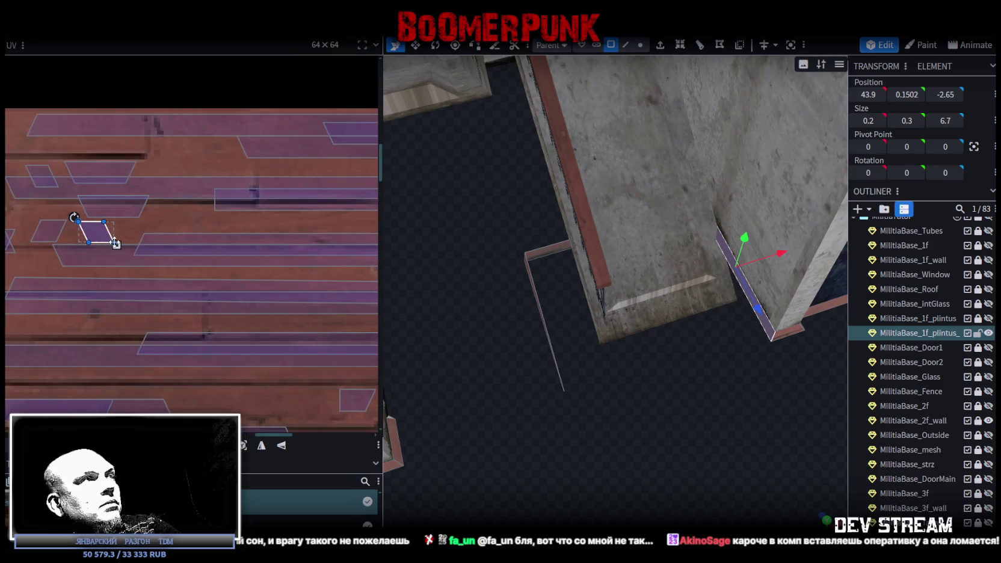
pyautogui.click(109, 232)
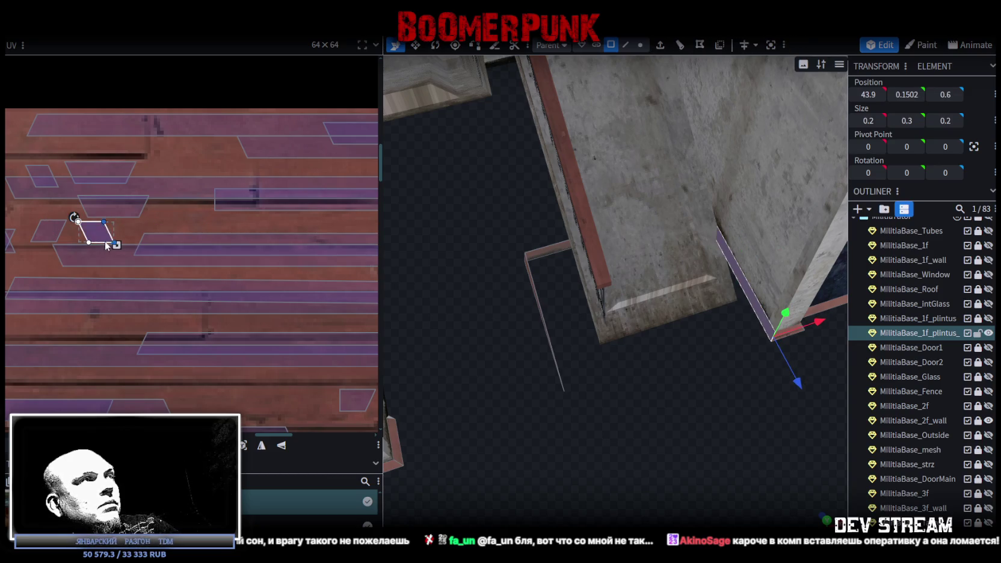
pyautogui.scroll(-3, 62, 224)
pyautogui.moveTo(61, 223); pyautogui.dragTo(306, 223)
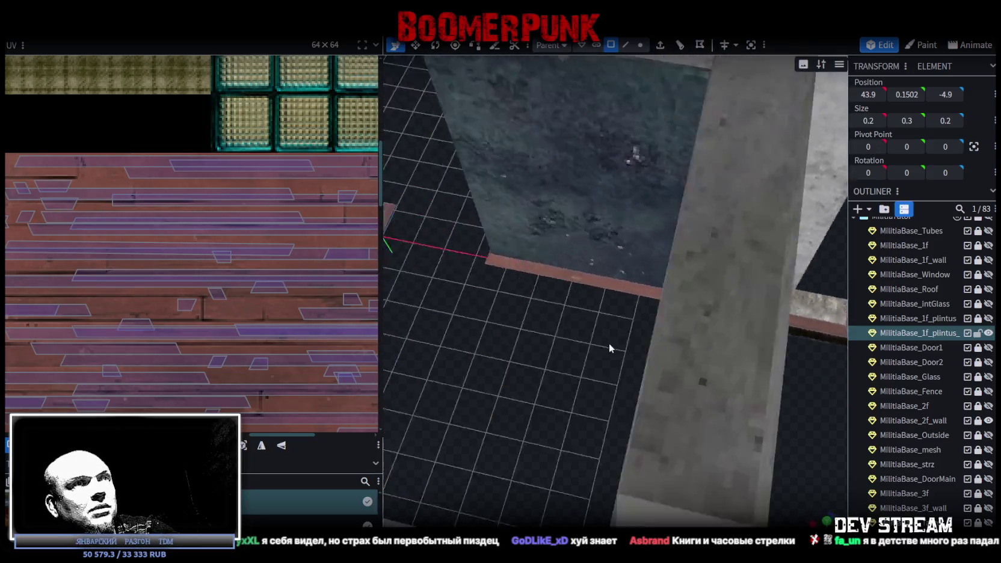
# Step: Select a thin plintus piece and slide it along X toward the room corner
pyautogui.moveTo(608, 342)
pyautogui.mouseDown()
pyautogui.moveTo(631, 346)
pyautogui.moveTo(602, 336)
pyautogui.moveTo(611, 371)
pyautogui.moveTo(592, 361)
pyautogui.moveTo(640, 311)
pyautogui.moveTo(716, 285)
pyautogui.moveTo(713, 277)
pyautogui.mouseUp()
pyautogui.click(625, 343)
pyautogui.moveTo(645, 328)
pyautogui.mouseDown()
pyautogui.moveTo(738, 300)
pyautogui.moveTo(710, 240)
pyautogui.mouseUp()
pyautogui.scroll(-5, 555, 316)
pyautogui.moveTo(554, 316)
pyautogui.mouseDown()
pyautogui.moveTo(555, 307)
pyautogui.moveTo(686, 247)
pyautogui.moveTo(620, 267)
pyautogui.mouseUp()
pyautogui.scroll(5, 694, 246)
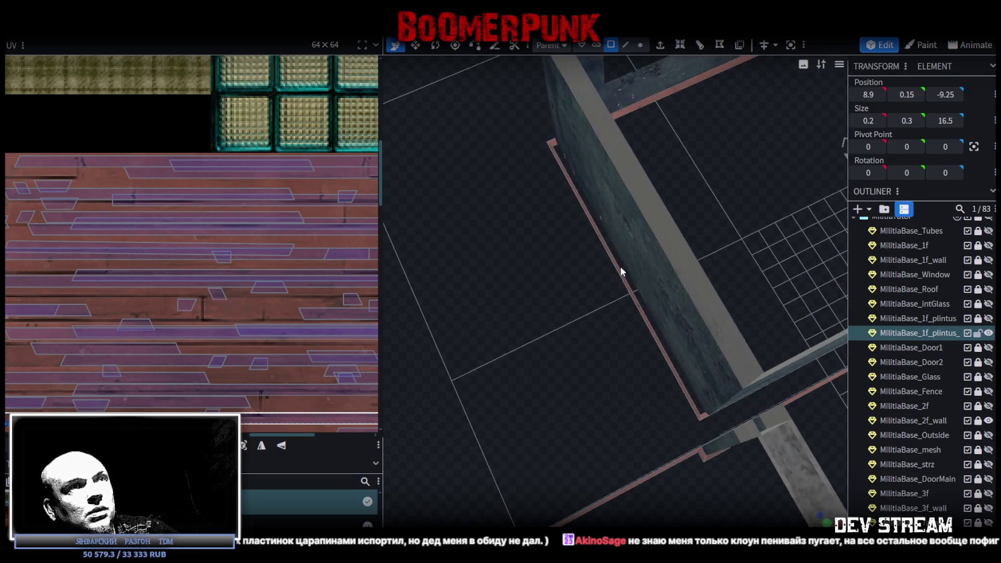
pyautogui.moveTo(629, 284)
pyautogui.mouseDown()
pyautogui.moveTo(485, 230)
pyautogui.moveTo(540, 219)
pyautogui.moveTo(688, 307)
pyautogui.mouseUp()
# Step: Select the plintus piece beside the pillar and inspect the small cube at its end
pyautogui.scroll(-3, 636, 286)
pyautogui.scroll(2, 639, 345)
pyautogui.moveTo(639, 344)
pyautogui.mouseDown()
pyautogui.moveTo(614, 351)
pyautogui.moveTo(559, 331)
pyautogui.moveTo(569, 314)
pyautogui.moveTo(721, 301)
pyautogui.moveTo(629, 276)
pyautogui.moveTo(669, 279)
pyautogui.moveTo(628, 290)
pyautogui.moveTo(644, 282)
pyautogui.moveTo(593, 257)
pyautogui.moveTo(588, 292)
pyautogui.moveTo(559, 292)
pyautogui.moveTo(582, 238)
pyautogui.mouseUp()
pyautogui.click(573, 254)
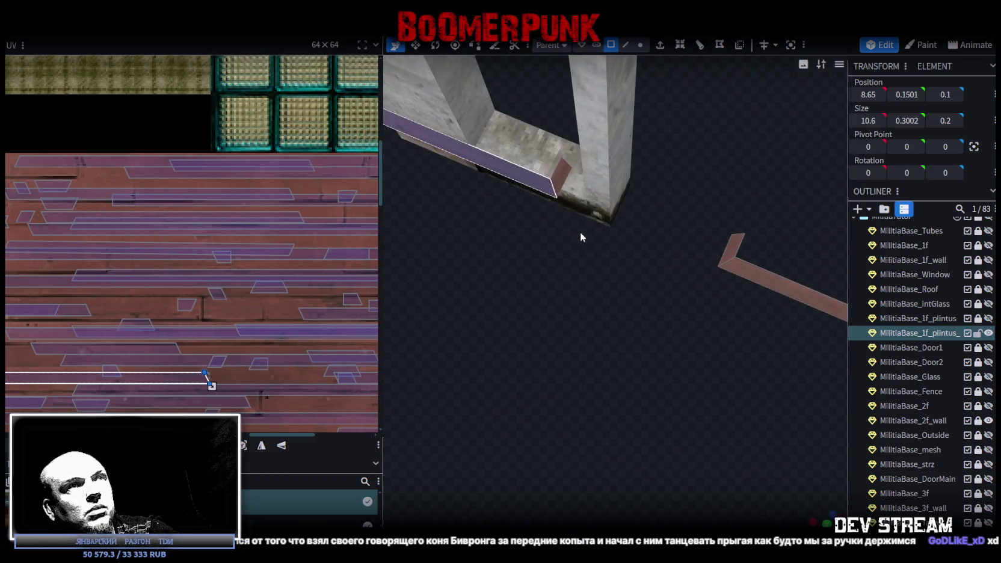
pyautogui.click(560, 175)
pyautogui.moveTo(535, 266)
pyautogui.mouseDown()
pyautogui.moveTo(572, 287)
pyautogui.moveTo(563, 295)
pyautogui.moveTo(551, 292)
pyautogui.moveTo(592, 284)
pyautogui.moveTo(570, 286)
pyautogui.moveTo(622, 292)
pyautogui.moveTo(641, 278)
pyautogui.moveTo(587, 285)
pyautogui.moveTo(691, 290)
pyautogui.moveTo(611, 269)
pyautogui.moveTo(550, 238)
pyautogui.mouseUp()
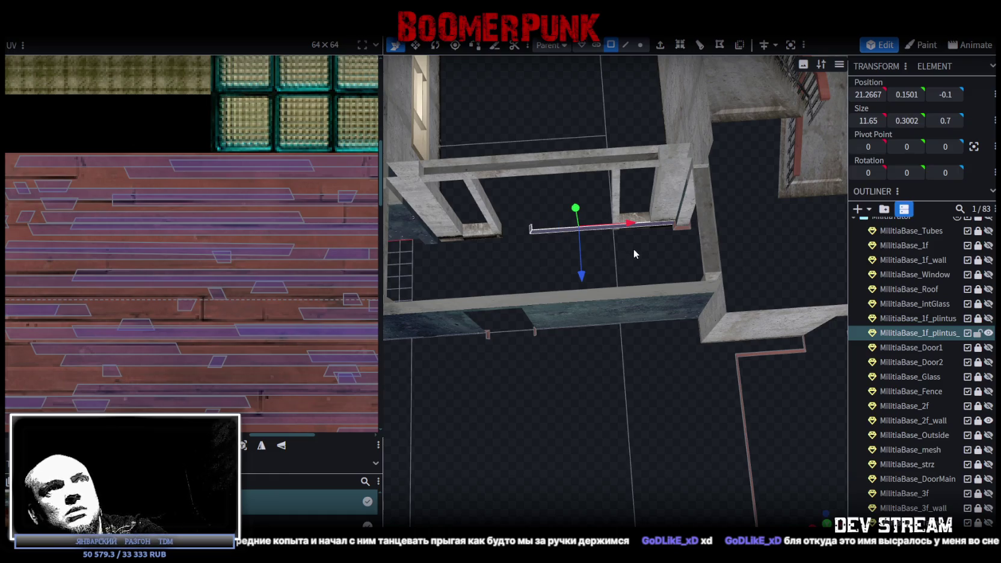
pyautogui.scroll(5, 633, 248)
pyautogui.moveTo(646, 246); pyautogui.dragTo(622, 282)
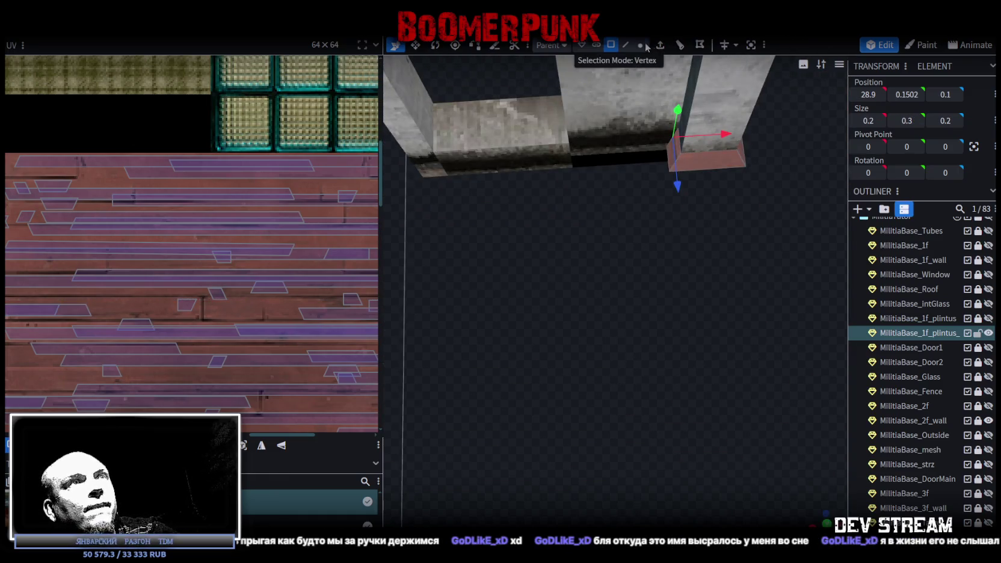
# Step: Select the baseboard strip along the wall, then the shorter baseboard strip
pyautogui.moveTo(662, 191)
pyautogui.mouseDown()
pyautogui.moveTo(509, 281)
pyautogui.moveTo(701, 303)
pyautogui.moveTo(647, 288)
pyautogui.moveTo(803, 283)
pyautogui.mouseUp()
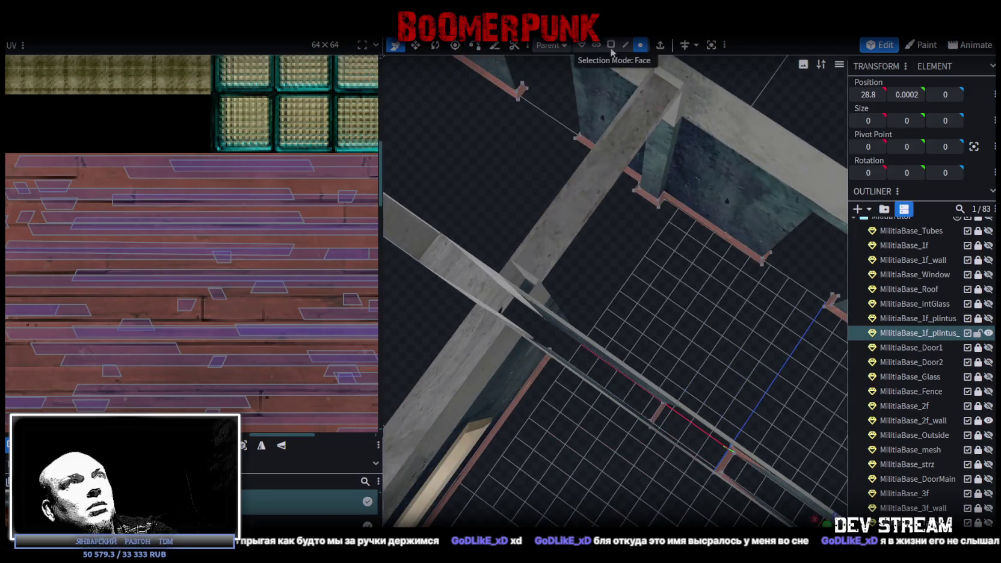
pyautogui.click(643, 180)
pyautogui.moveTo(639, 178)
pyautogui.mouseDown()
pyautogui.moveTo(676, 237)
pyautogui.moveTo(697, 237)
pyautogui.moveTo(645, 230)
pyautogui.moveTo(705, 234)
pyautogui.moveTo(545, 172)
pyautogui.moveTo(725, 232)
pyautogui.moveTo(583, 222)
pyautogui.moveTo(698, 234)
pyautogui.mouseUp()
pyautogui.click(545, 171)
# Step: Copy and paste the short baseboard strip's faces
pyautogui.rightClick(723, 227)
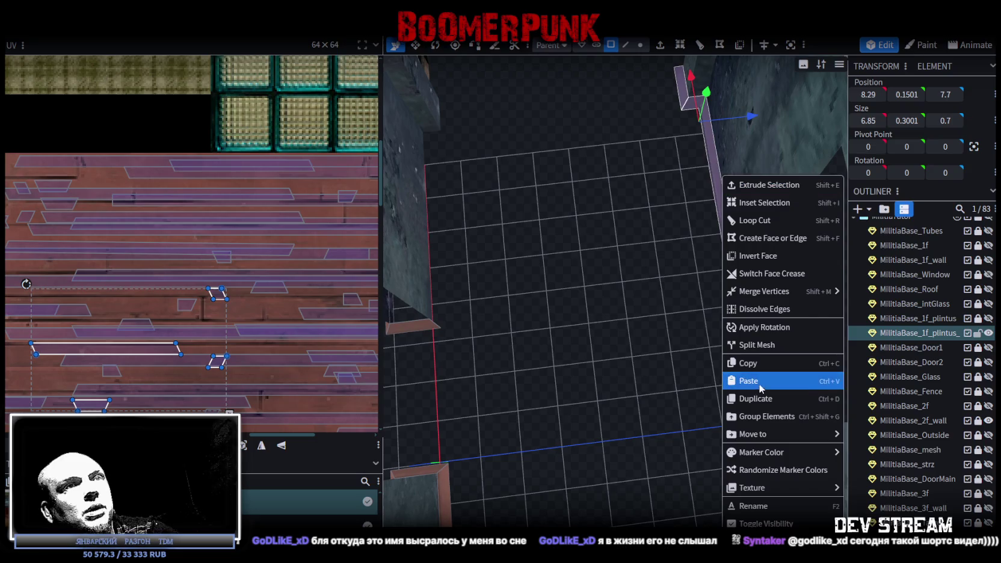
pyautogui.click(757, 364)
pyautogui.rightClick(722, 192)
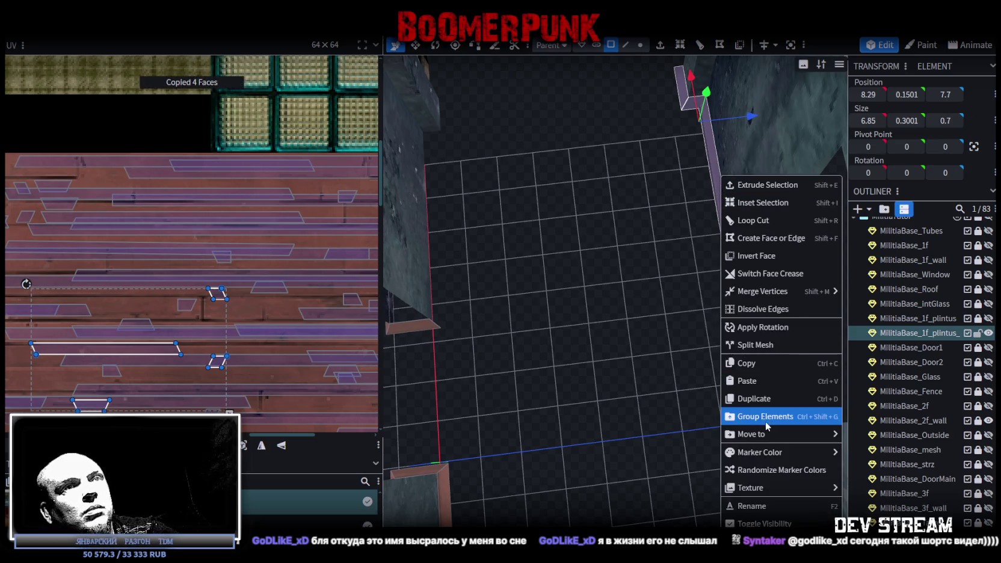
pyautogui.click(779, 383)
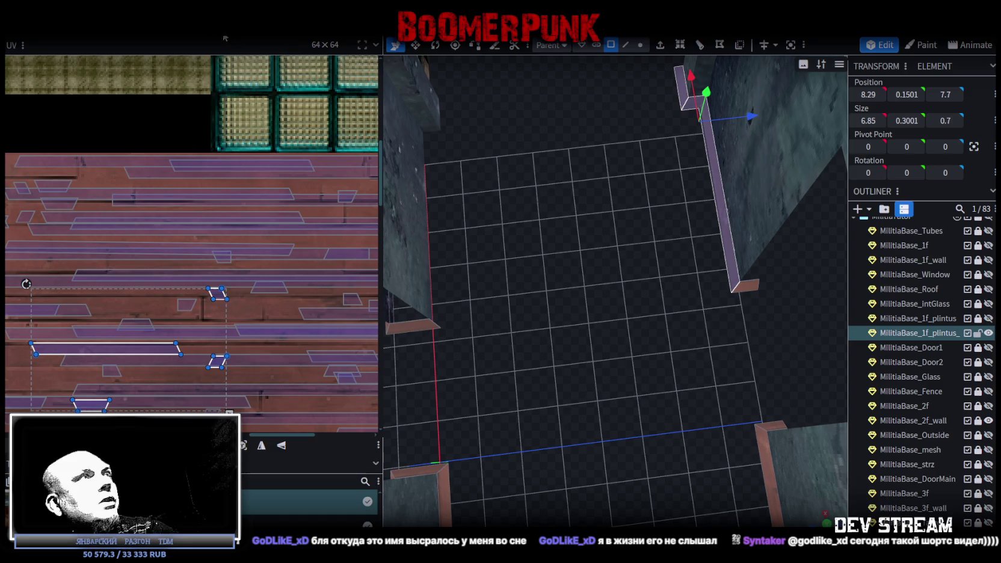
# Step: Flip the pasted strip on Z, move it against the opposite wall and auto-merge overlapping vertices
pyautogui.rightClick(126, 101)
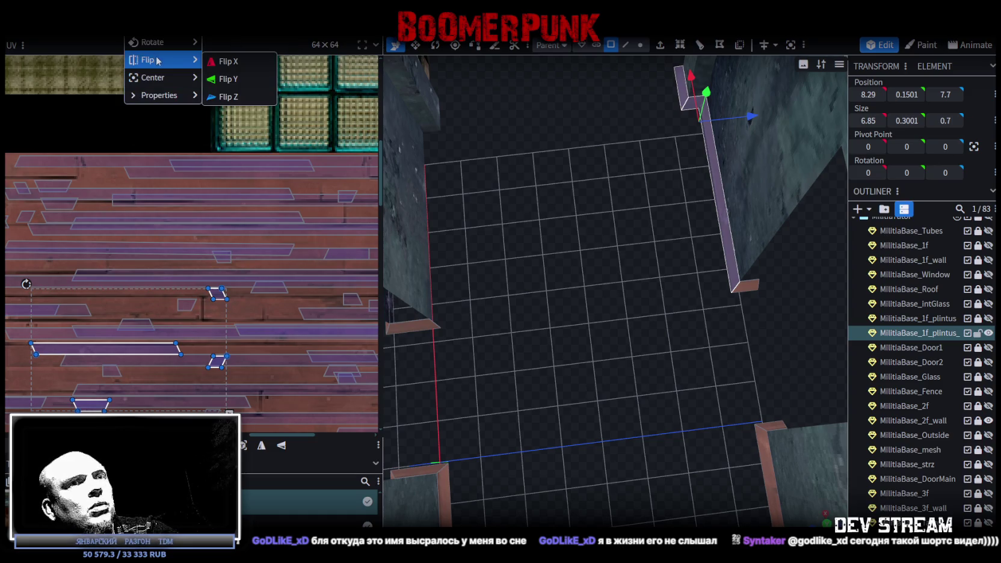
pyautogui.click(223, 90)
pyautogui.moveTo(654, 266); pyautogui.dragTo(538, 252)
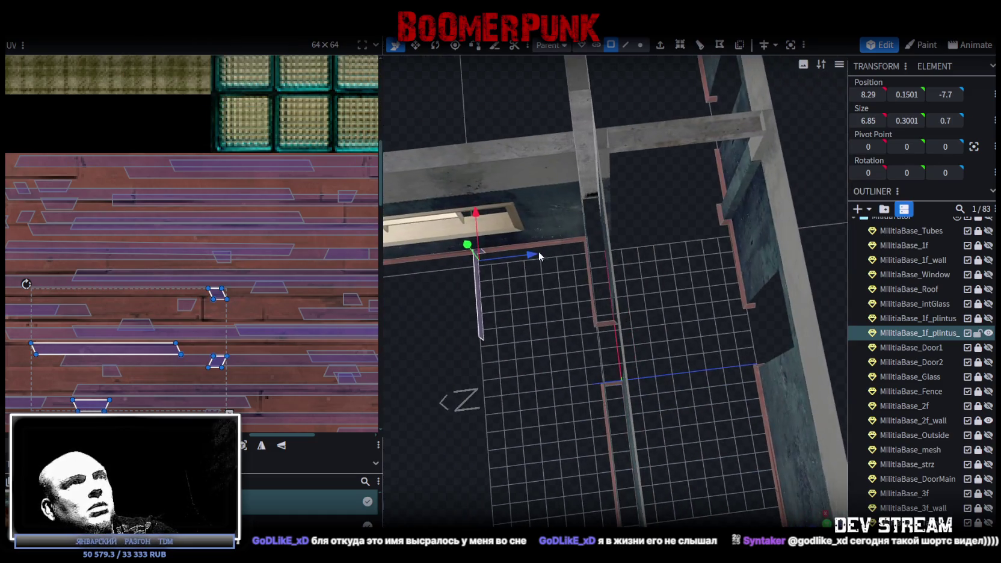
pyautogui.moveTo(650, 252); pyautogui.dragTo(656, 251)
pyautogui.click(464, 130)
pyautogui.moveTo(481, 181)
pyautogui.mouseDown()
pyautogui.moveTo(589, 331)
pyautogui.moveTo(625, 307)
pyautogui.mouseUp()
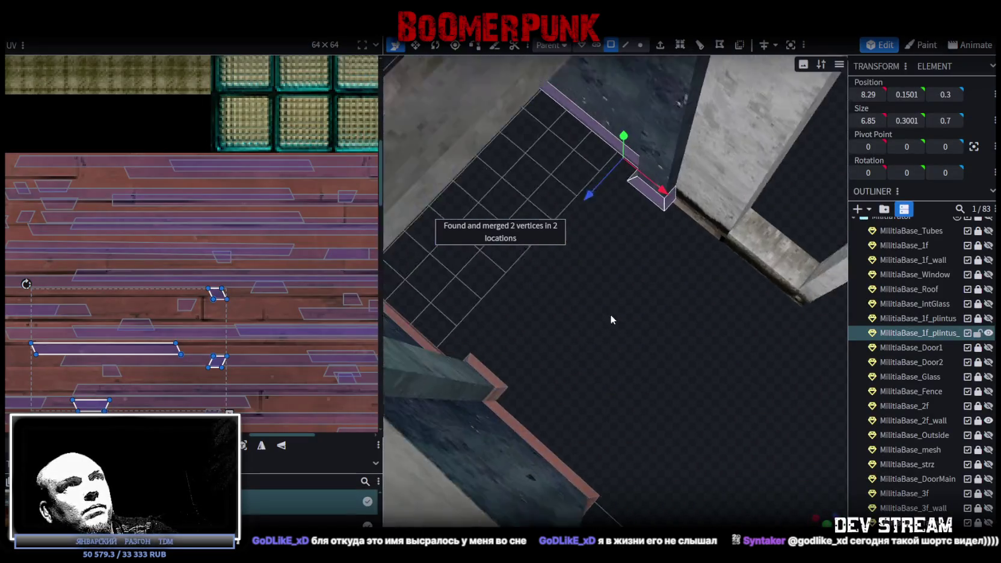
# Step: Select a single corner vertex in vertex mode and look over the room's baseboards
pyautogui.click(640, 44)
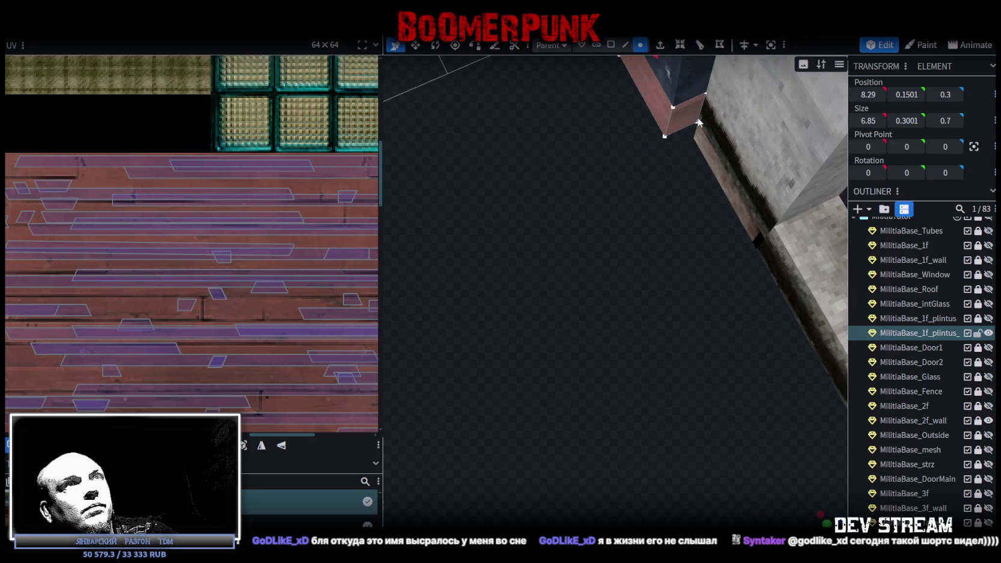
pyautogui.click(705, 94)
pyautogui.moveTo(665, 139); pyautogui.dragTo(634, 289)
pyautogui.scroll(-3, 635, 288)
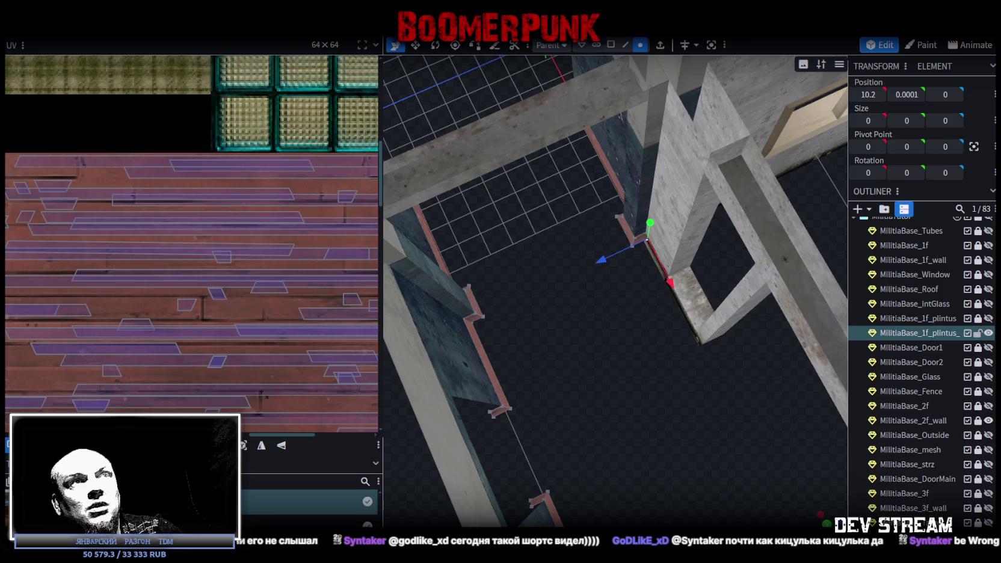
pyautogui.moveTo(785, 471)
pyautogui.mouseDown()
pyautogui.moveTo(757, 356)
pyautogui.moveTo(580, 414)
pyautogui.moveTo(729, 431)
pyautogui.moveTo(641, 420)
pyautogui.moveTo(668, 409)
pyautogui.moveTo(512, 508)
pyautogui.moveTo(693, 491)
pyautogui.moveTo(691, 473)
pyautogui.moveTo(723, 476)
pyautogui.moveTo(762, 454)
pyautogui.moveTo(644, 422)
pyautogui.moveTo(710, 443)
pyautogui.moveTo(741, 414)
pyautogui.moveTo(696, 436)
pyautogui.moveTo(559, 409)
pyautogui.moveTo(480, 406)
pyautogui.moveTo(545, 403)
pyautogui.moveTo(594, 480)
pyautogui.moveTo(578, 464)
pyautogui.moveTo(479, 468)
pyautogui.moveTo(675, 464)
pyautogui.moveTo(701, 423)
pyautogui.moveTo(732, 442)
pyautogui.moveTo(486, 441)
pyautogui.moveTo(504, 460)
pyautogui.moveTo(643, 442)
pyautogui.moveTo(591, 425)
pyautogui.moveTo(526, 457)
pyautogui.moveTo(661, 416)
pyautogui.moveTo(621, 408)
pyautogui.moveTo(643, 380)
pyautogui.moveTo(677, 412)
pyautogui.moveTo(692, 379)
pyautogui.mouseUp()
pyautogui.scroll(3, 694, 150)
# Step: In face mode, select the baseboard faces along the staircase room's first two walls
pyautogui.moveTo(695, 150)
pyautogui.mouseDown()
pyautogui.moveTo(707, 195)
pyautogui.moveTo(743, 211)
pyautogui.moveTo(748, 318)
pyautogui.moveTo(555, 383)
pyautogui.mouseUp()
pyautogui.scroll(5, 560, 386)
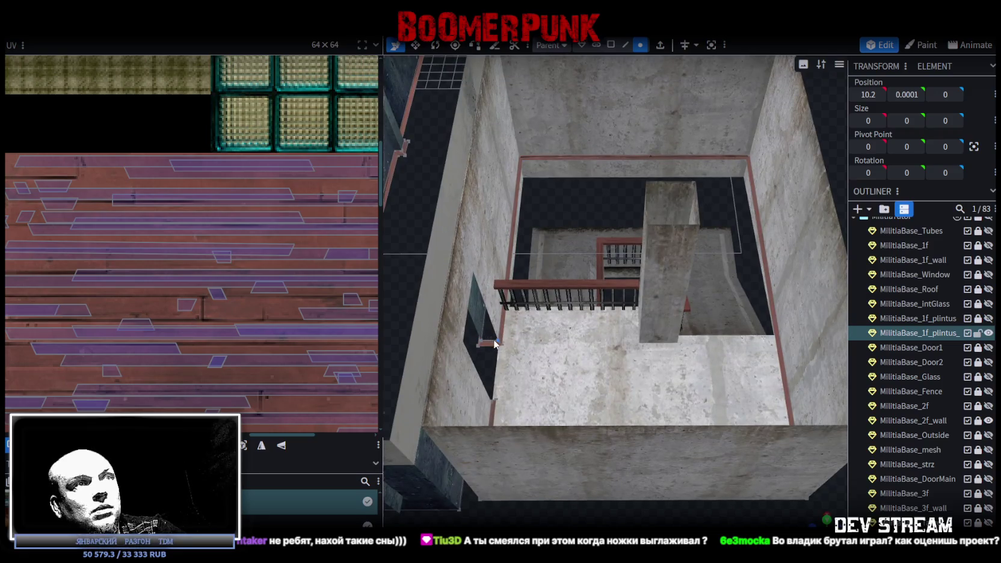
pyautogui.scroll(-4, 763, 231)
pyautogui.moveTo(763, 231)
pyautogui.mouseDown()
pyautogui.moveTo(703, 191)
pyautogui.moveTo(756, 172)
pyautogui.moveTo(753, 200)
pyautogui.moveTo(660, 86)
pyautogui.mouseUp()
pyautogui.click(611, 45)
pyautogui.scroll(2, 572, 297)
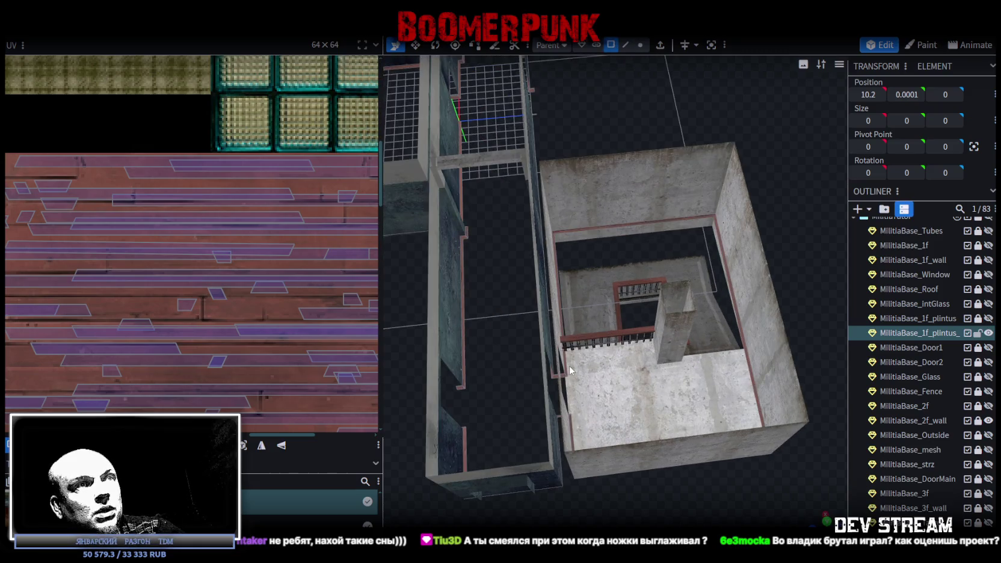
pyautogui.scroll(3, 520, 302)
pyautogui.click(505, 306)
pyautogui.keyDown('shift'); pyautogui.click(574, 167); pyautogui.keyUp('shift')
# Step: Add the right wall and remaining top-wall baseboard faces to the selection
pyautogui.moveTo(671, 360); pyautogui.dragTo(661, 319)
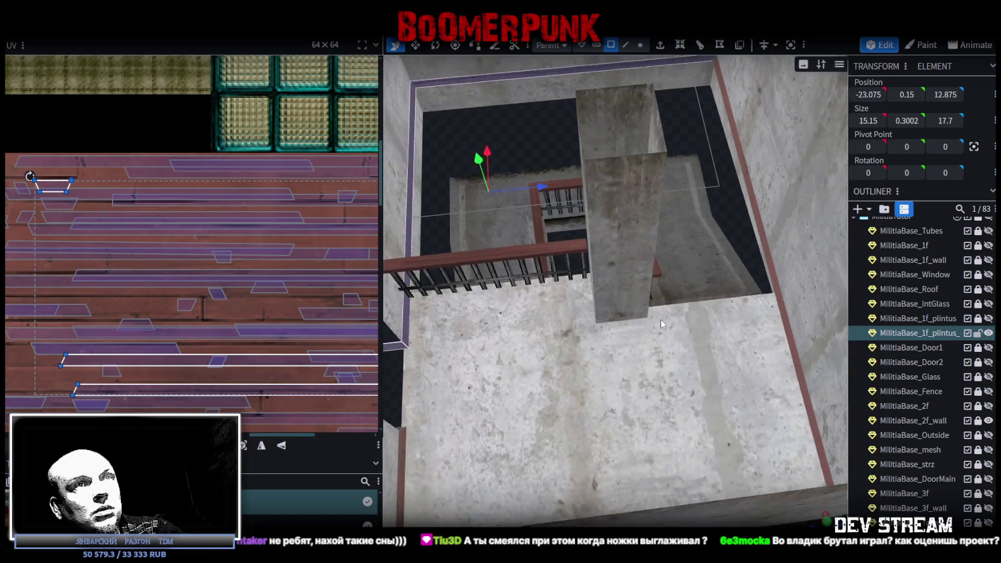
pyautogui.keyDown('shift'); pyautogui.click(780, 341); pyautogui.keyUp('shift')
pyautogui.moveTo(780, 340)
pyautogui.mouseDown()
pyautogui.moveTo(487, 190)
pyautogui.moveTo(483, 267)
pyautogui.mouseUp()
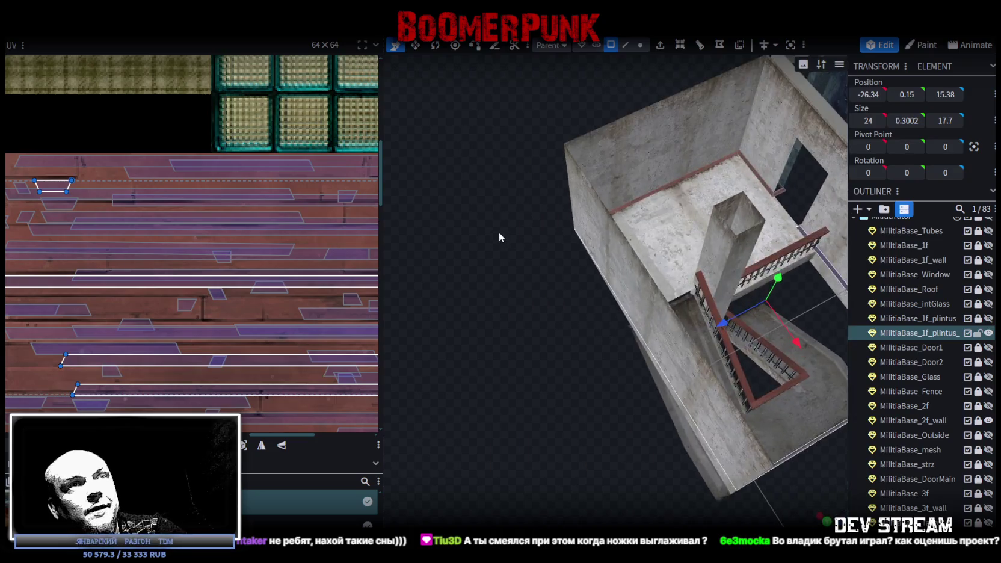
pyautogui.scroll(5, 604, 190)
pyautogui.keyDown('shift'); pyautogui.click(631, 190); pyautogui.keyUp('shift')
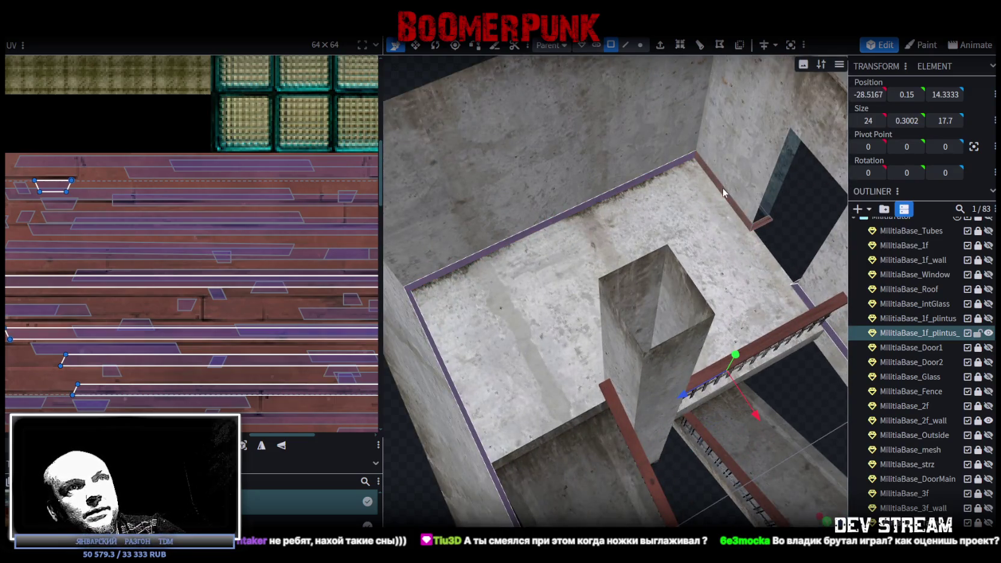
# Step: Split the selected baseboard faces into a separate mesh
pyautogui.rightClick(757, 228)
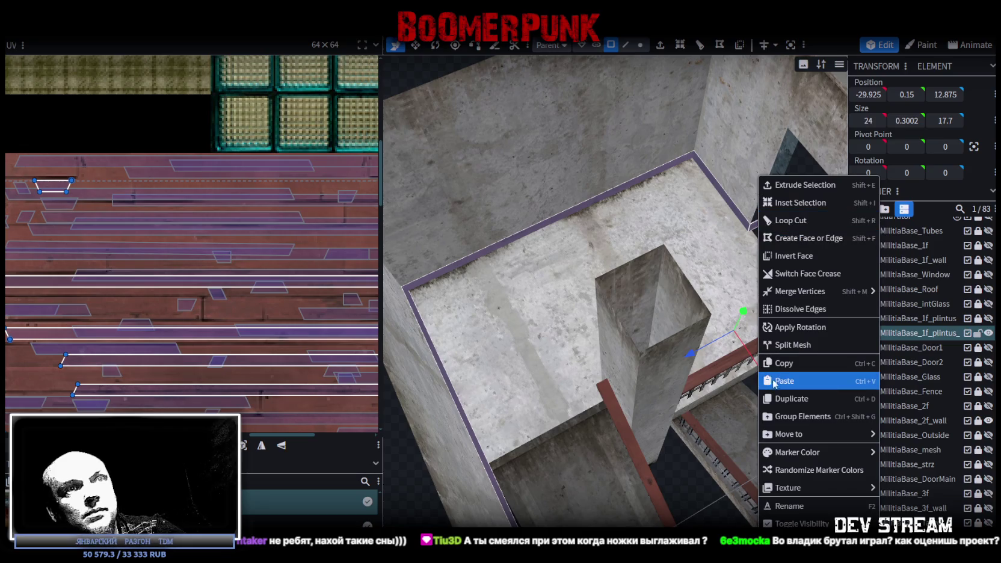
pyautogui.click(794, 347)
pyautogui.scroll(-5, 661, 464)
pyautogui.moveTo(763, 491)
pyautogui.mouseDown()
pyautogui.moveTo(671, 403)
pyautogui.moveTo(793, 423)
pyautogui.moveTo(679, 432)
pyautogui.moveTo(629, 375)
pyautogui.mouseUp()
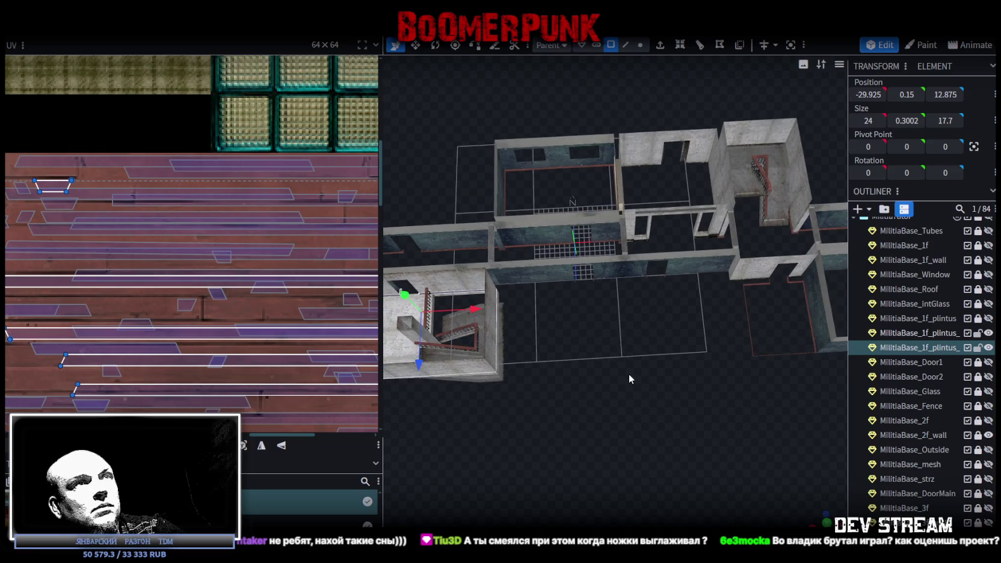
# Step: Slide the new baseboard along X to 49.575 inside the end room, then select the doorway pieces
pyautogui.moveTo(780, 317); pyautogui.dragTo(655, 427)
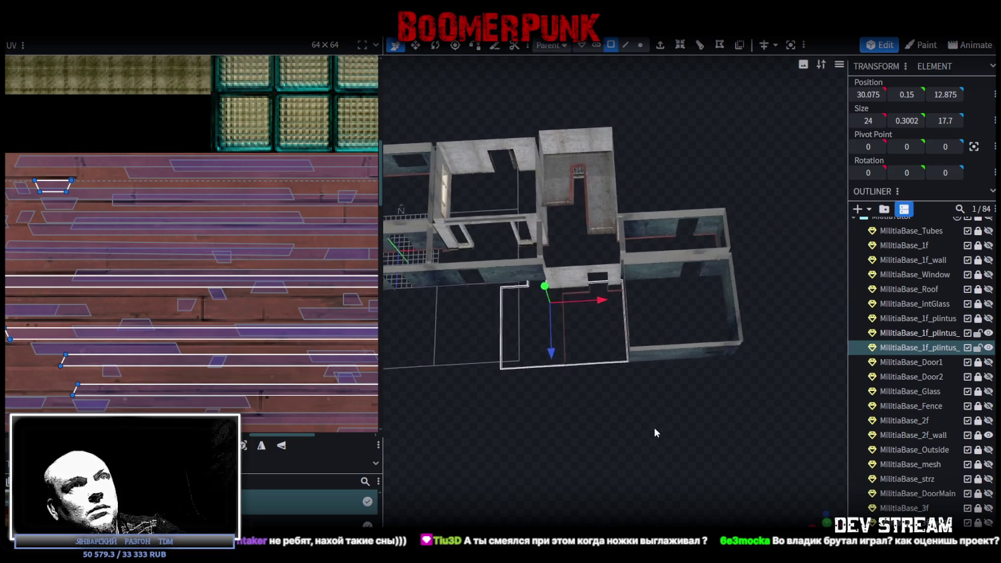
pyautogui.scroll(3, 658, 425)
pyautogui.moveTo(711, 444)
pyautogui.mouseDown()
pyautogui.moveTo(717, 438)
pyautogui.moveTo(589, 321)
pyautogui.moveTo(712, 311)
pyautogui.mouseUp()
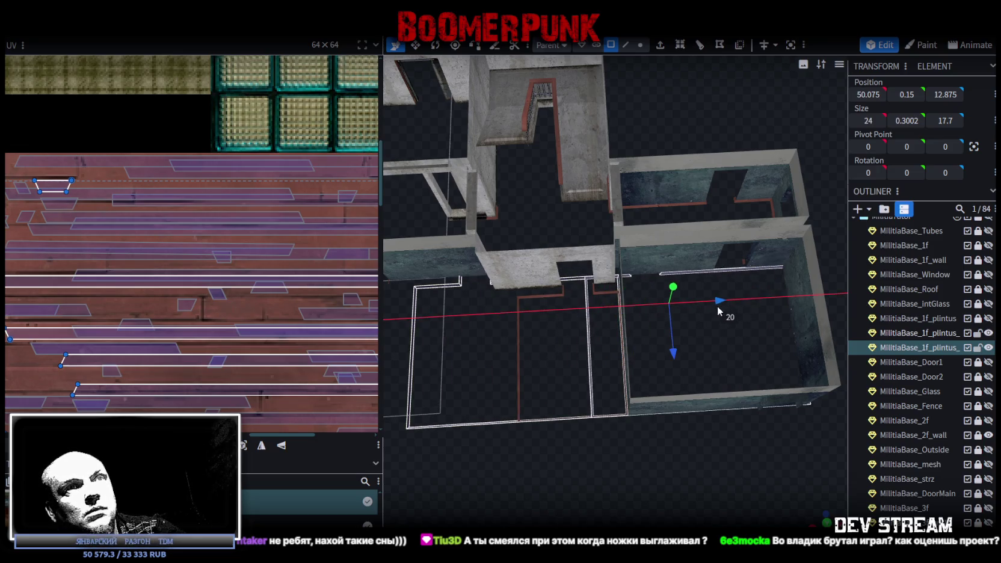
pyautogui.moveTo(720, 355); pyautogui.dragTo(685, 467)
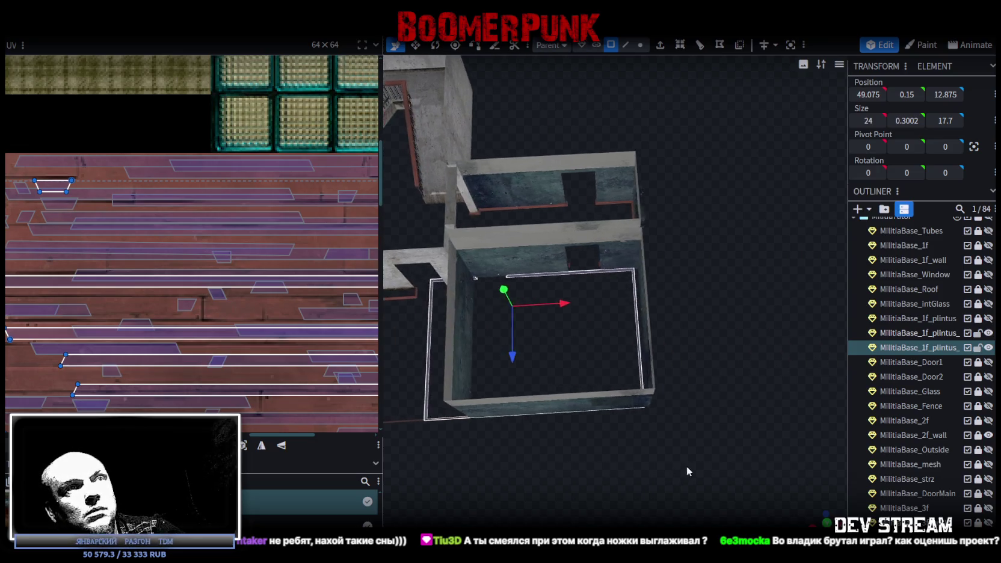
pyautogui.scroll(4, 641, 378)
pyautogui.moveTo(408, 315); pyautogui.dragTo(419, 305)
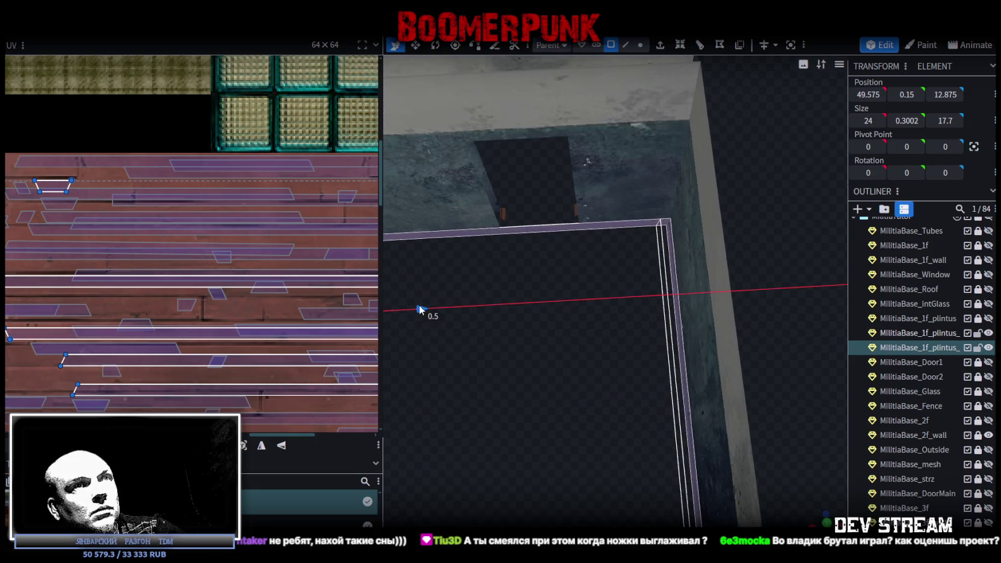
pyautogui.scroll(-4, 491, 381)
pyautogui.moveTo(649, 379); pyautogui.dragTo(566, 288)
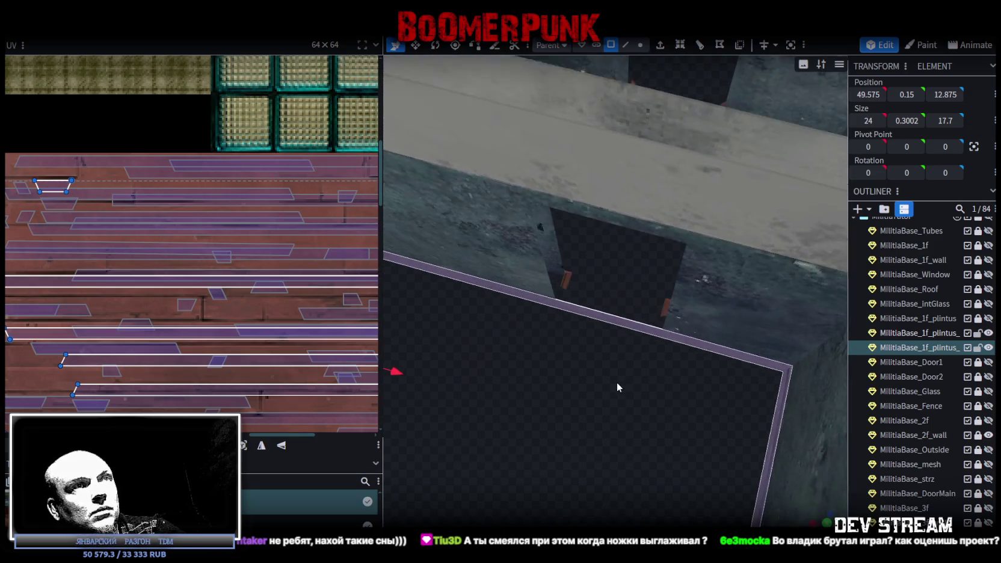
pyautogui.click(565, 286)
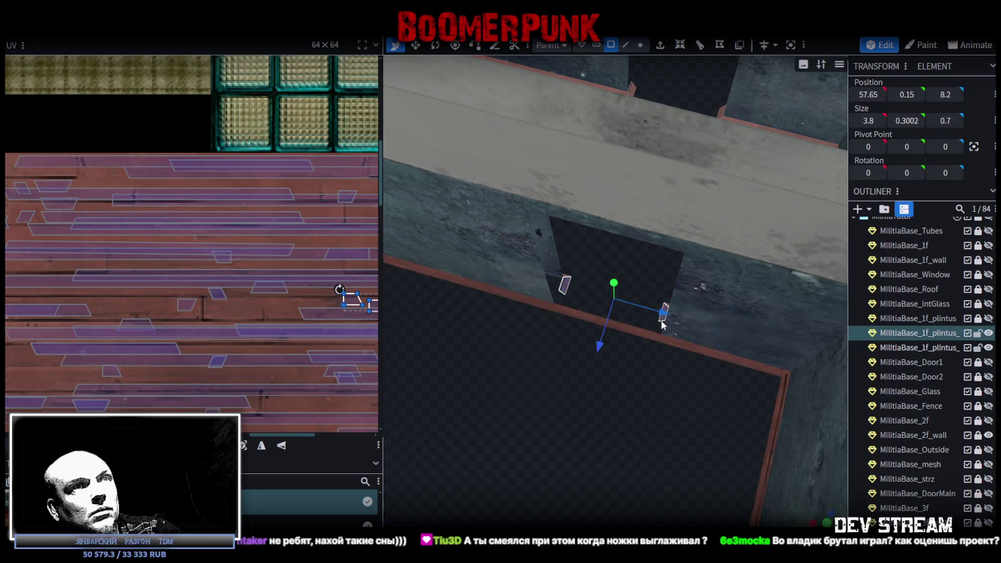
# Step: Split the doorway baseboard pieces into their own mesh
pyautogui.rightClick(662, 324)
pyautogui.click(665, 363)
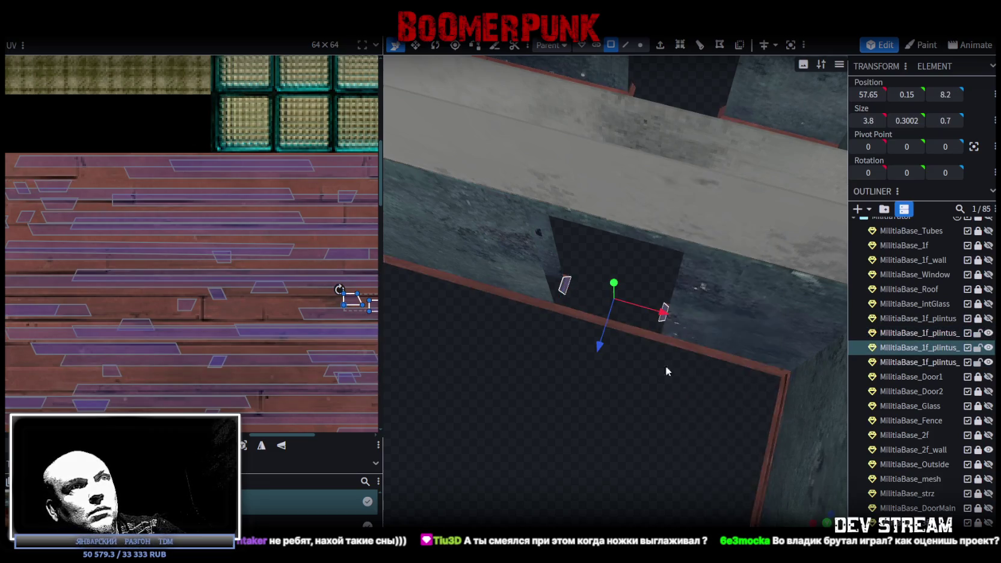
pyautogui.scroll(-5, 665, 366)
pyautogui.scroll(-3, 543, 418)
pyautogui.moveTo(575, 403)
pyautogui.mouseDown()
pyautogui.moveTo(496, 450)
pyautogui.moveTo(607, 430)
pyautogui.moveTo(772, 266)
pyautogui.mouseUp()
# Step: Merge the plintus corner vertices at the staircase so the baseboard end becomes triangular
pyautogui.moveTo(469, 364); pyautogui.dragTo(656, 397)
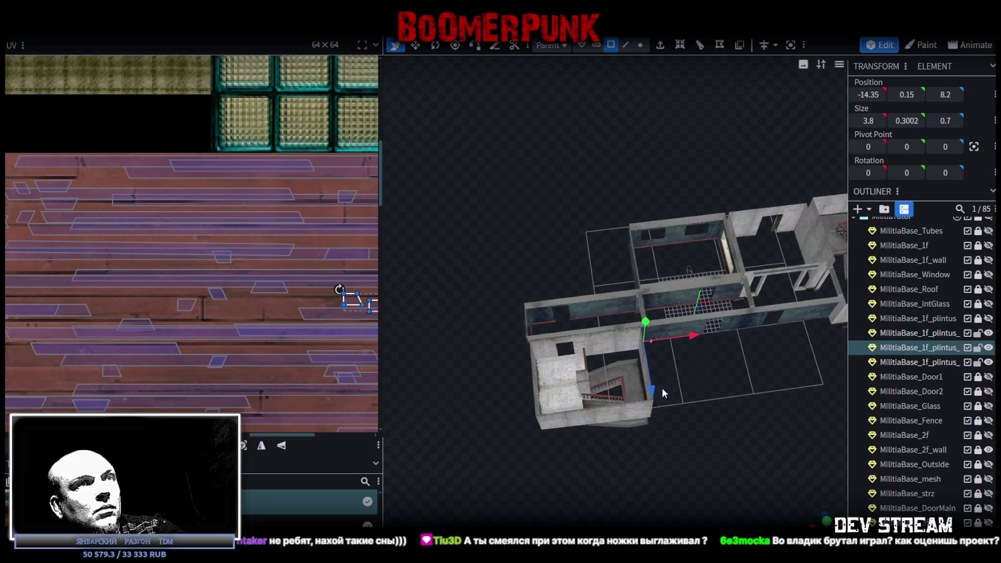
pyautogui.scroll(3, 718, 354)
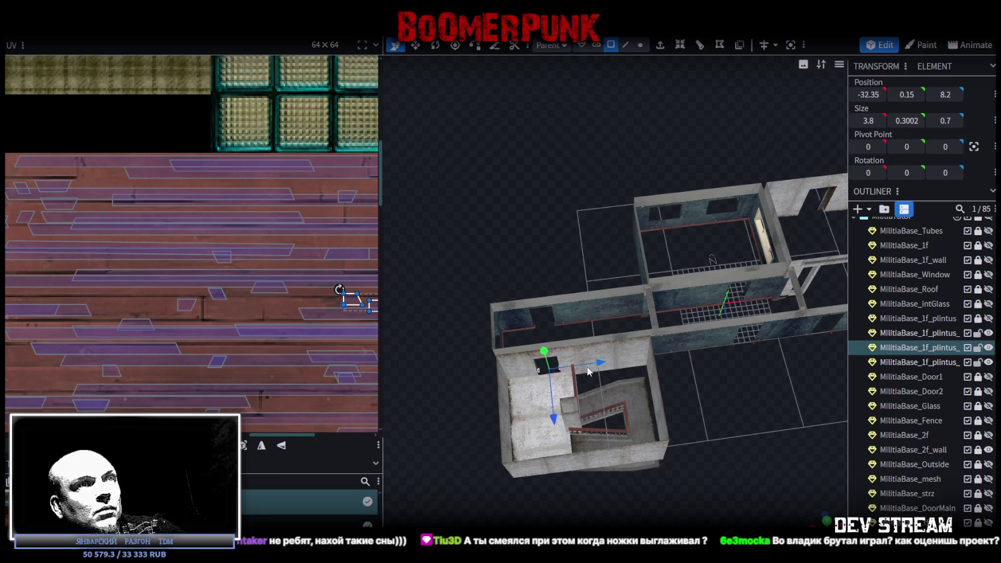
pyautogui.scroll(3, 598, 364)
pyautogui.moveTo(520, 362)
pyautogui.mouseDown()
pyautogui.moveTo(749, 379)
pyautogui.moveTo(593, 523)
pyautogui.mouseUp()
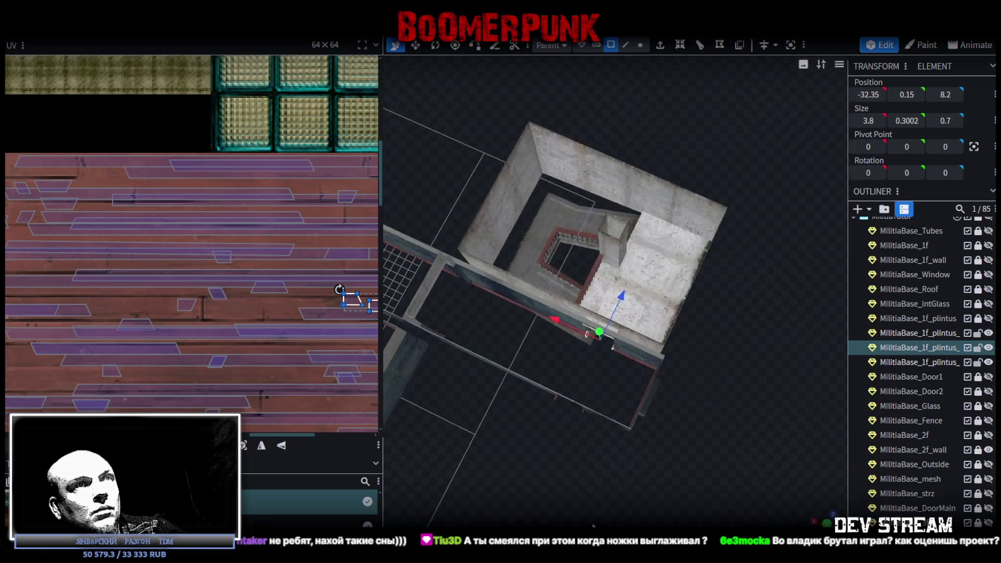
pyautogui.scroll(5, 629, 504)
pyautogui.scroll(3, 629, 503)
pyautogui.scroll(2, 614, 391)
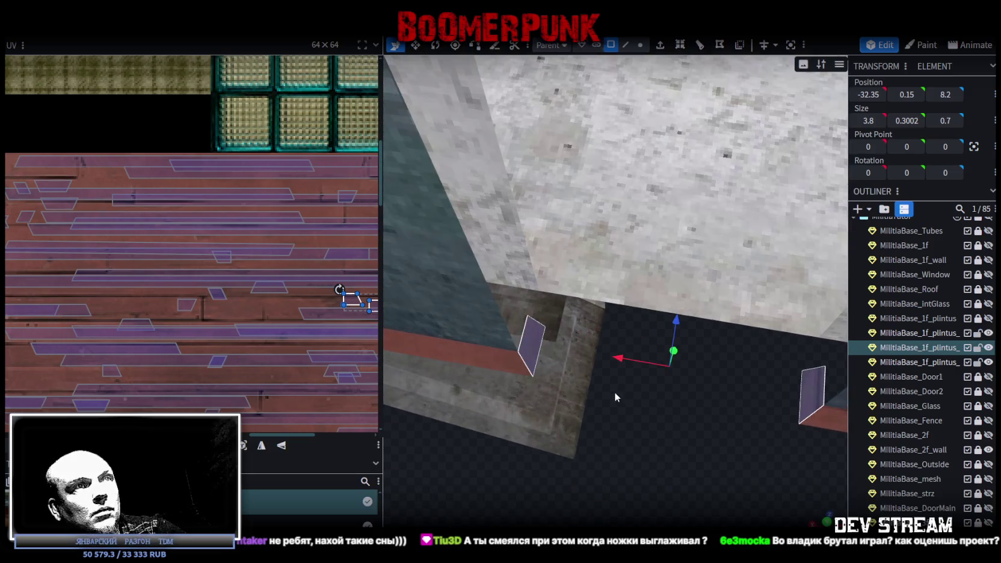
pyautogui.click(638, 48)
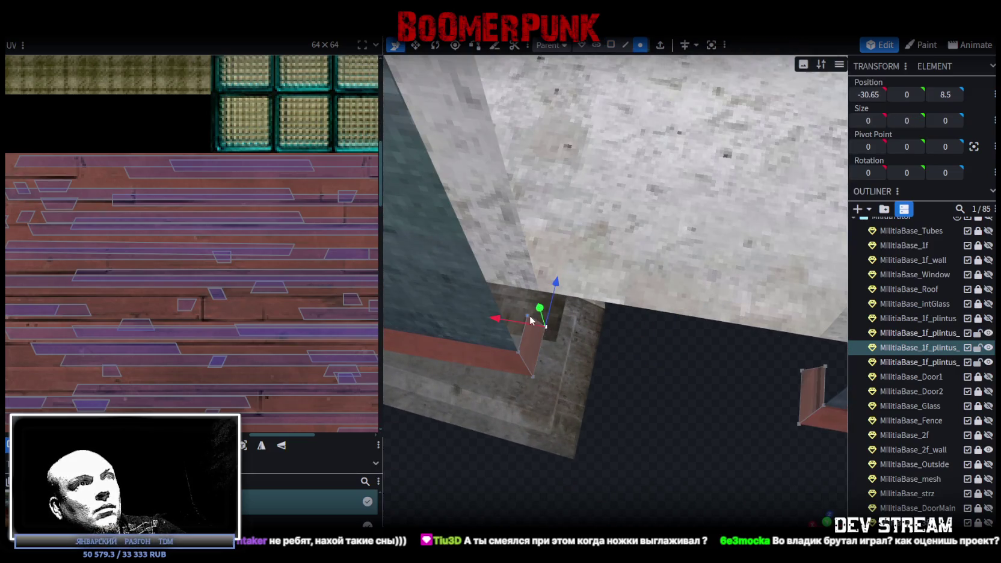
pyautogui.rightClick(529, 320)
pyautogui.click(668, 292)
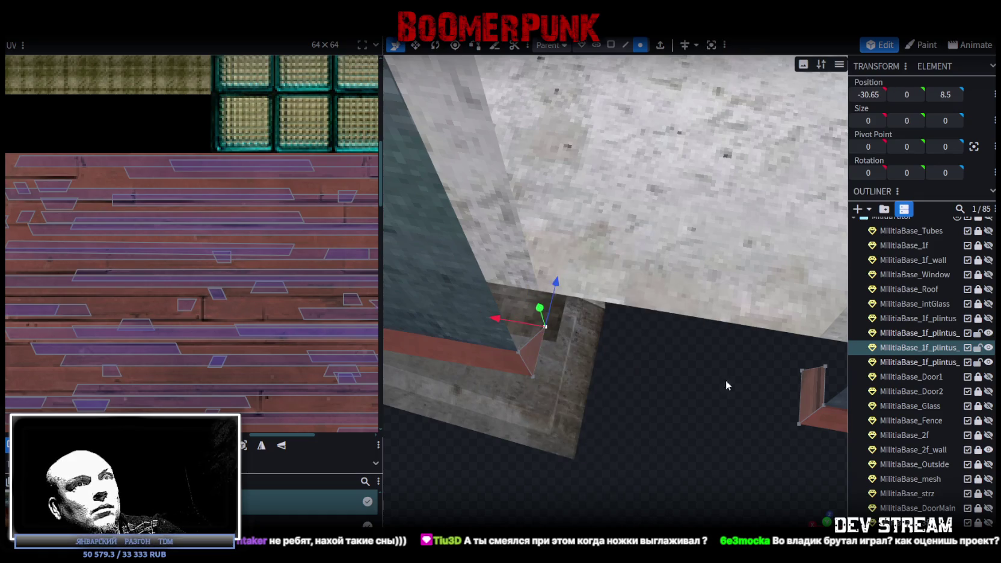
# Step: Select vertices of the small baseboard piece and merge them into one point
pyautogui.click(801, 370)
pyautogui.keyDown('shift'); pyautogui.click(821, 365); pyautogui.keyUp('shift')
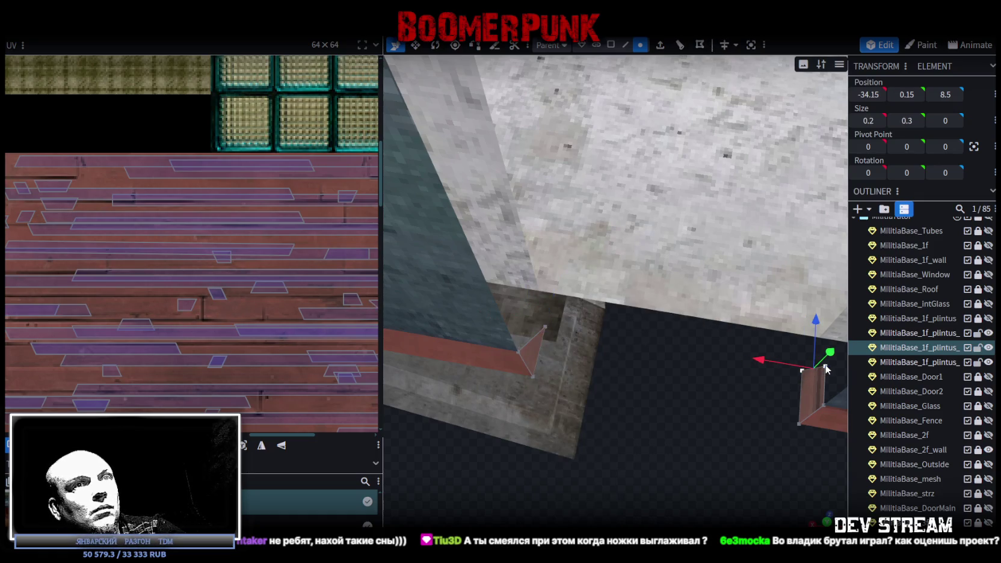
pyautogui.rightClick(821, 366)
pyautogui.moveTo(868, 107)
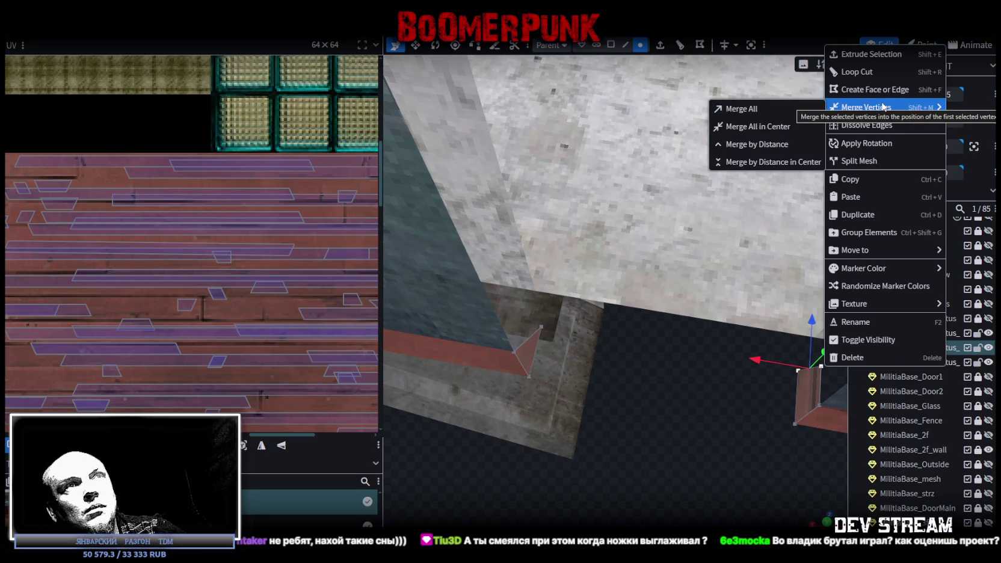
pyautogui.click(719, 108)
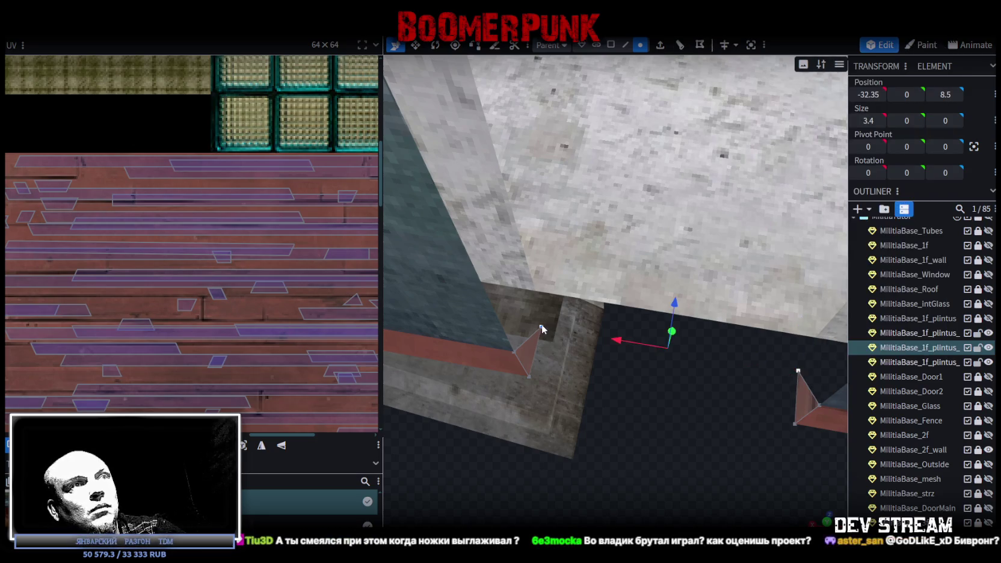
pyautogui.moveTo(605, 341)
pyautogui.mouseDown()
pyautogui.moveTo(638, 445)
pyautogui.moveTo(598, 437)
pyautogui.moveTo(625, 433)
pyautogui.moveTo(530, 435)
pyautogui.mouseUp()
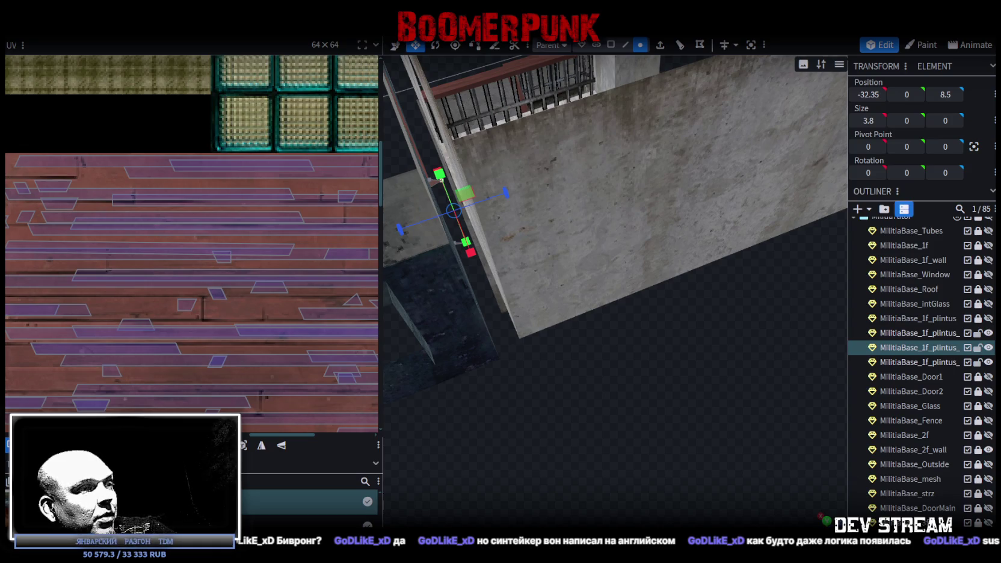
# Step: Switch to face selection and pick a baseboard strip face in the neighbouring room
pyautogui.scroll(-5, 633, 406)
pyautogui.moveTo(633, 406)
pyautogui.mouseDown()
pyautogui.moveTo(649, 347)
pyautogui.moveTo(587, 400)
pyautogui.moveTo(685, 400)
pyautogui.moveTo(540, 419)
pyautogui.moveTo(517, 397)
pyautogui.moveTo(490, 407)
pyautogui.moveTo(555, 416)
pyautogui.moveTo(707, 377)
pyautogui.moveTo(665, 361)
pyautogui.moveTo(691, 348)
pyautogui.moveTo(563, 331)
pyautogui.moveTo(585, 397)
pyautogui.moveTo(657, 369)
pyautogui.moveTo(632, 375)
pyautogui.moveTo(639, 409)
pyautogui.moveTo(671, 395)
pyautogui.moveTo(601, 385)
pyautogui.moveTo(651, 377)
pyautogui.moveTo(577, 295)
pyautogui.mouseUp()
pyautogui.click(544, 280)
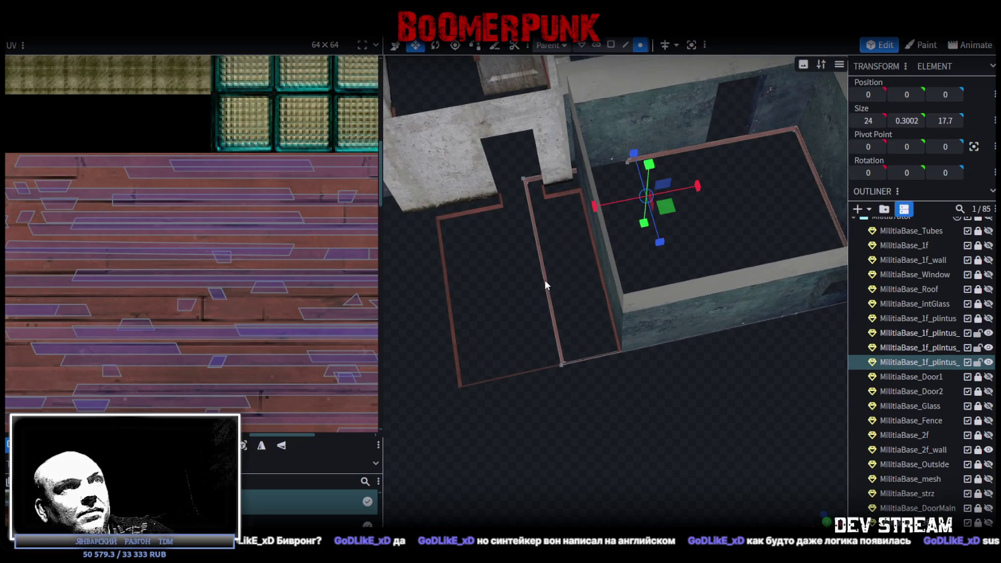
pyautogui.click(610, 45)
pyautogui.click(544, 238)
pyautogui.moveTo(542, 247)
pyautogui.mouseDown()
pyautogui.moveTo(667, 232)
pyautogui.moveTo(479, 230)
pyautogui.moveTo(534, 234)
pyautogui.moveTo(511, 263)
pyautogui.moveTo(523, 269)
pyautogui.moveTo(585, 201)
pyautogui.mouseUp()
# Step: Slide the selected baseboard face along X until it sits flush against the wall
pyautogui.click(604, 192)
pyautogui.moveTo(534, 277)
pyautogui.mouseDown()
pyautogui.moveTo(575, 310)
pyautogui.moveTo(643, 311)
pyautogui.mouseUp()
pyautogui.click(633, 319)
pyautogui.moveTo(549, 419); pyautogui.dragTo(712, 413)
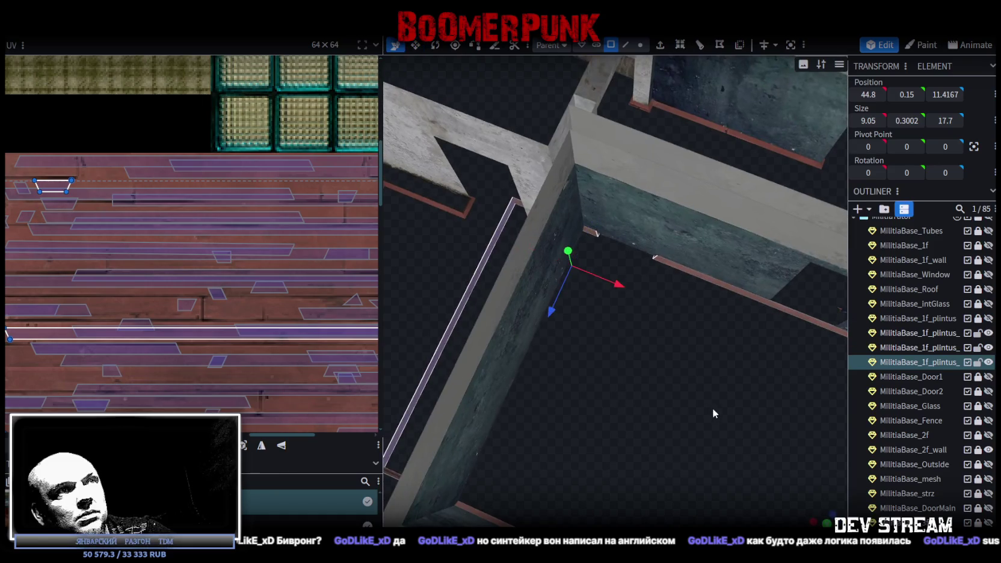
pyautogui.scroll(-5, 712, 408)
pyautogui.scroll(2, 704, 390)
pyautogui.moveTo(605, 247); pyautogui.dragTo(657, 271)
pyautogui.press('KP_7')
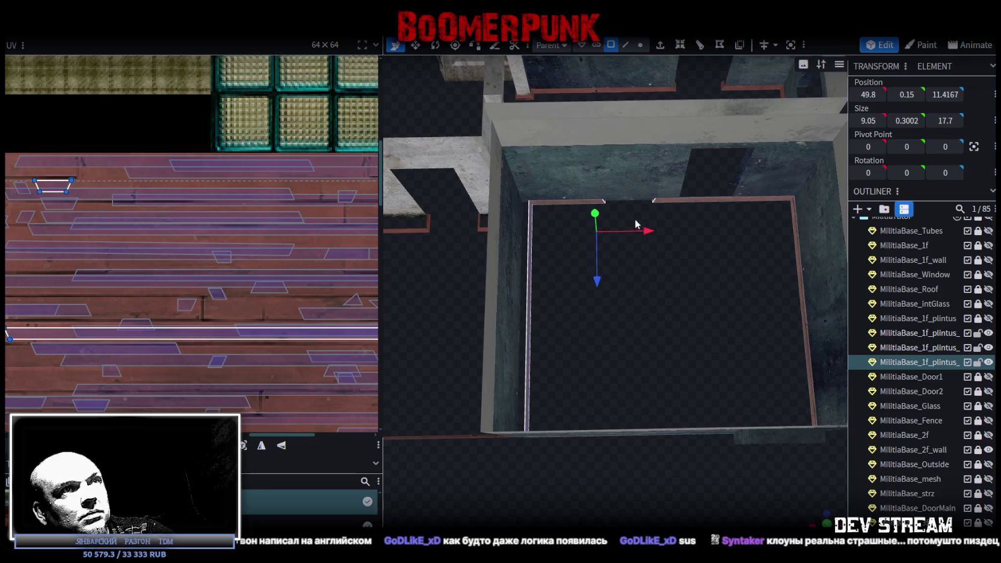
pyautogui.moveTo(646, 230); pyautogui.dragTo(641, 231)
# Step: Move the right-hand baseboard strip along X so it meets its wall
pyautogui.moveTo(731, 266)
pyautogui.mouseDown()
pyautogui.moveTo(571, 278)
pyautogui.moveTo(685, 254)
pyautogui.mouseUp()
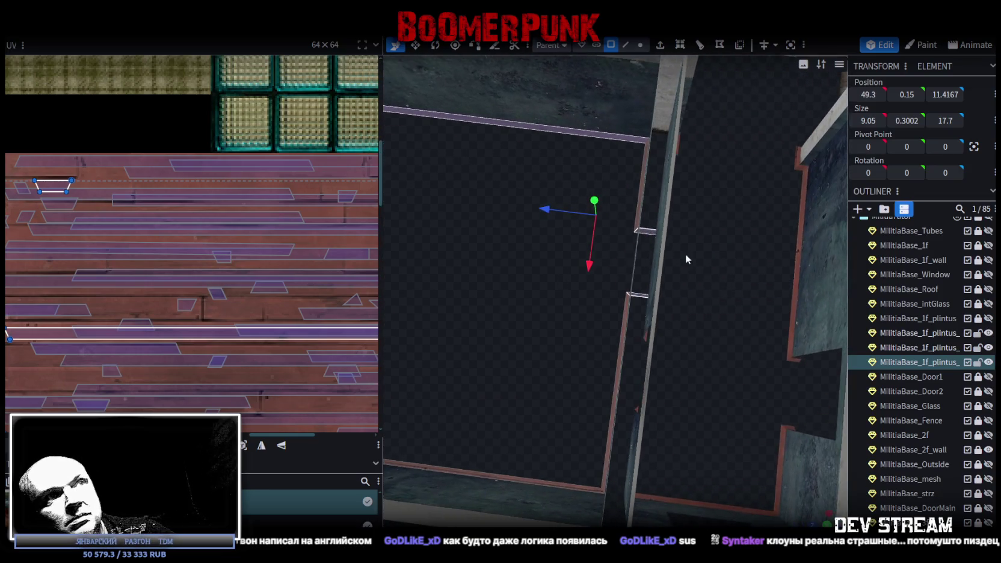
pyautogui.click(643, 294)
pyautogui.moveTo(466, 341)
pyautogui.mouseDown()
pyautogui.moveTo(714, 303)
pyautogui.moveTo(624, 213)
pyautogui.moveTo(682, 307)
pyautogui.moveTo(569, 372)
pyautogui.moveTo(596, 333)
pyautogui.moveTo(643, 367)
pyautogui.moveTo(620, 349)
pyautogui.moveTo(634, 364)
pyautogui.moveTo(704, 337)
pyautogui.moveTo(691, 279)
pyautogui.mouseUp()
pyautogui.scroll(5, 643, 367)
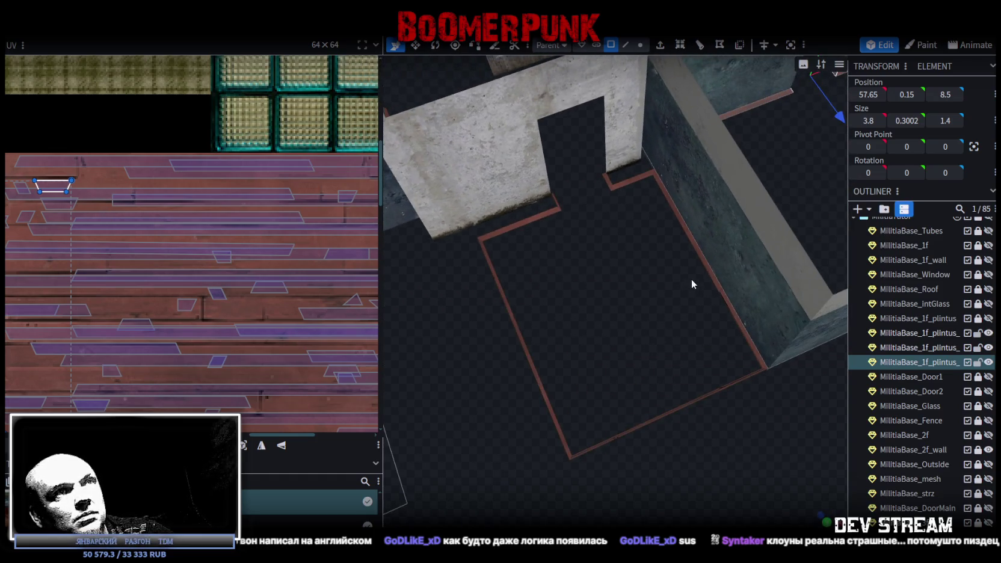
pyautogui.click(703, 262)
pyautogui.moveTo(751, 244)
pyautogui.mouseDown()
pyautogui.moveTo(719, 287)
pyautogui.moveTo(583, 293)
pyautogui.mouseUp()
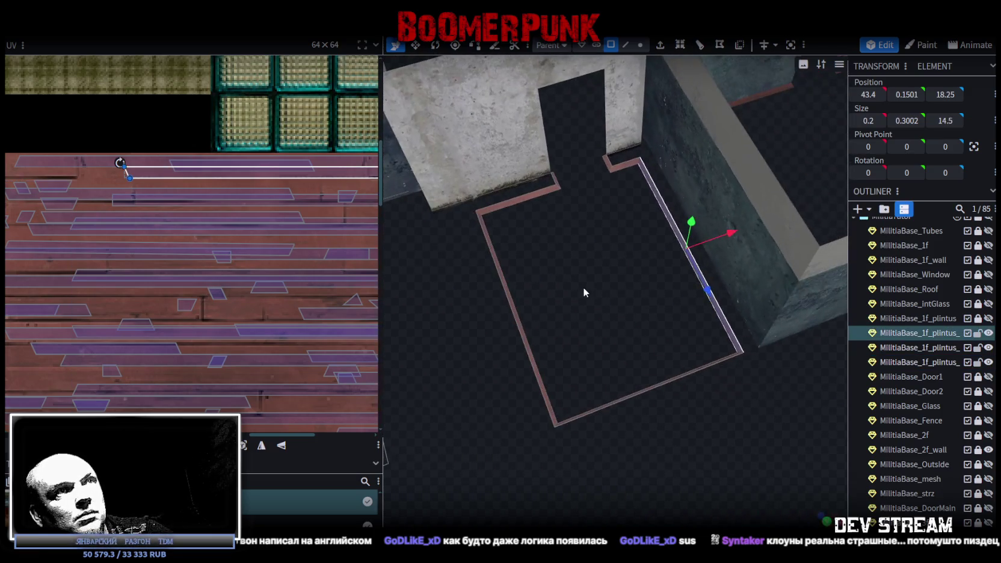
# Step: Select the top, left and bottom baseboard strips of the end room
pyautogui.click(628, 172)
pyautogui.scroll(-3, 550, 329)
pyautogui.moveTo(570, 365)
pyautogui.mouseDown()
pyautogui.moveTo(488, 419)
pyautogui.moveTo(739, 372)
pyautogui.moveTo(574, 360)
pyautogui.moveTo(633, 405)
pyautogui.moveTo(582, 354)
pyautogui.moveTo(586, 434)
pyautogui.moveTo(450, 209)
pyautogui.moveTo(656, 198)
pyautogui.moveTo(711, 221)
pyautogui.moveTo(649, 223)
pyautogui.moveTo(680, 205)
pyautogui.moveTo(692, 439)
pyautogui.moveTo(623, 407)
pyautogui.moveTo(658, 391)
pyautogui.moveTo(583, 381)
pyautogui.moveTo(615, 305)
pyautogui.mouseUp()
pyautogui.keyDown('shift'); pyautogui.click(617, 247); pyautogui.keyUp('shift')
pyautogui.keyDown('shift'); pyautogui.click(529, 325); pyautogui.keyUp('shift')
pyautogui.moveTo(539, 339)
pyautogui.mouseDown()
pyautogui.moveTo(617, 438)
pyautogui.moveTo(634, 418)
pyautogui.moveTo(591, 456)
pyautogui.moveTo(608, 461)
pyautogui.moveTo(657, 413)
pyautogui.moveTo(610, 368)
pyautogui.moveTo(553, 385)
pyautogui.moveTo(643, 378)
pyautogui.mouseUp()
pyautogui.keyDown('shift'); pyautogui.click(628, 427); pyautogui.keyUp('shift')
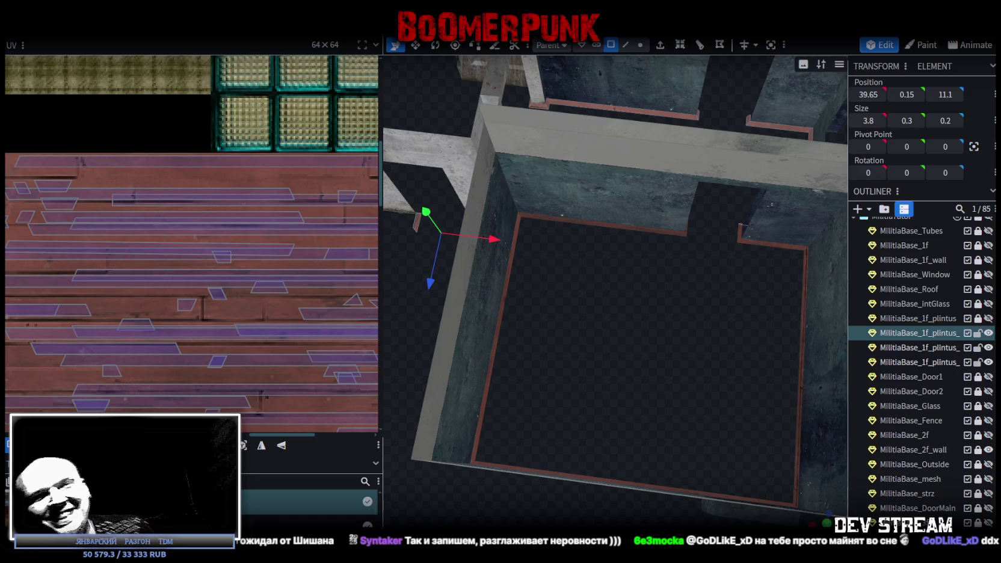
pyautogui.scroll(-3, 671, 336)
pyautogui.moveTo(673, 341)
pyautogui.mouseDown()
pyautogui.moveTo(636, 379)
pyautogui.moveTo(732, 399)
pyautogui.moveTo(596, 395)
pyautogui.moveTo(592, 428)
pyautogui.moveTo(613, 399)
pyautogui.moveTo(513, 403)
pyautogui.mouseUp()
pyautogui.moveTo(573, 325)
pyautogui.mouseDown(button='middle')
pyautogui.moveTo(622, 305)
pyautogui.moveTo(585, 302)
pyautogui.mouseUp(button='middle')
pyautogui.scroll(5, 647, 298)
pyautogui.scroll(3, 690, 311)
pyautogui.scroll(-3, 690, 311)
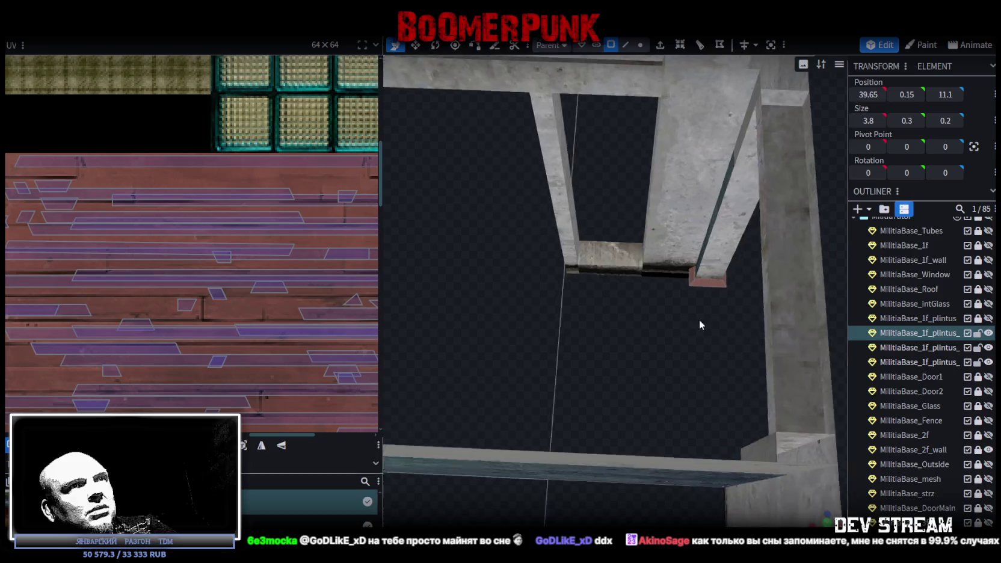
pyautogui.moveTo(699, 319); pyautogui.dragTo(604, 317, button='middle')
pyautogui.scroll(-2, 594, 309)
pyautogui.scroll(3, 579, 304)
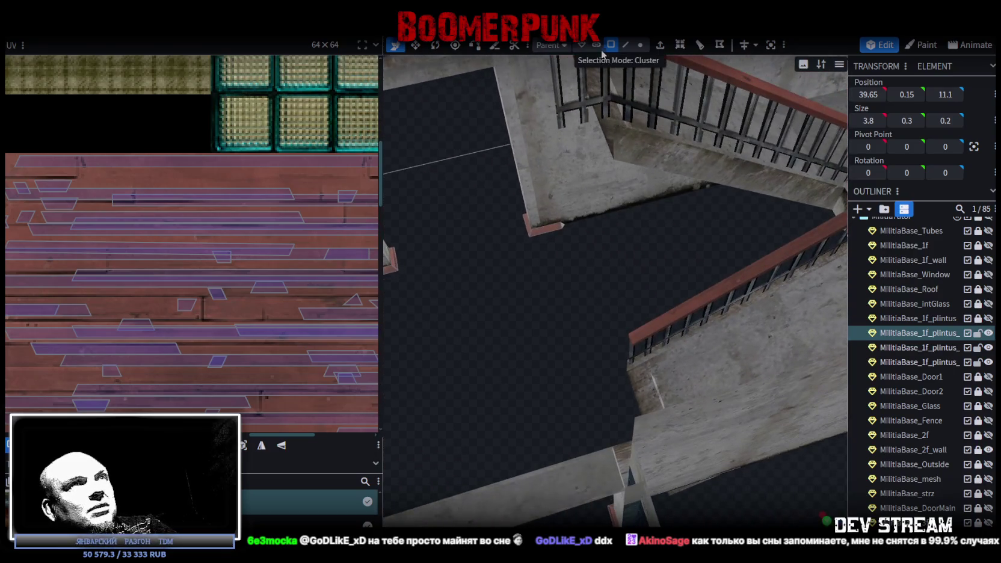
# Step: Map the plinth piece's end face onto the wood planks in the UV editor
pyautogui.scroll(5, 551, 223)
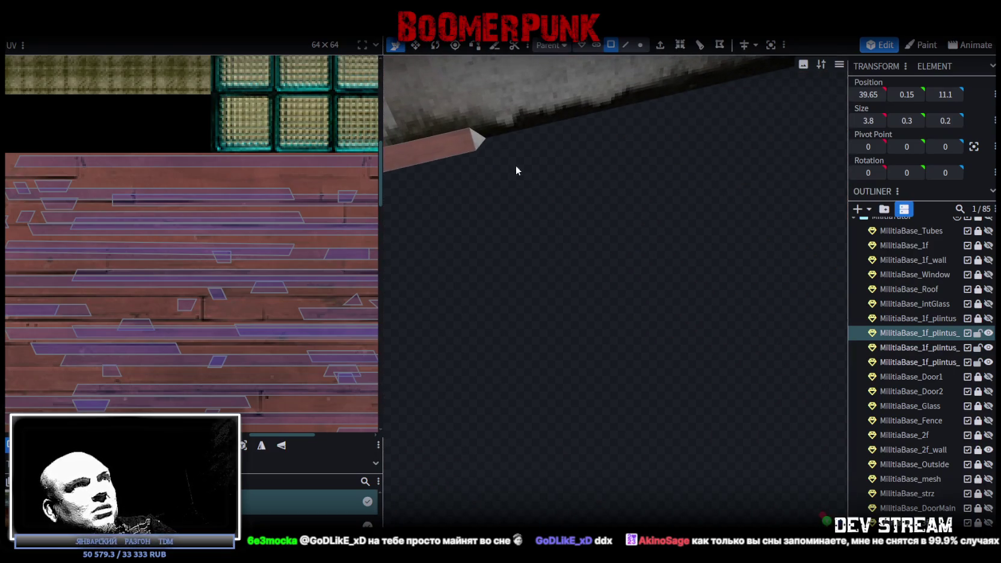
pyautogui.click(478, 143)
pyautogui.scroll(-3, 187, 278)
pyautogui.scroll(2, 175, 286)
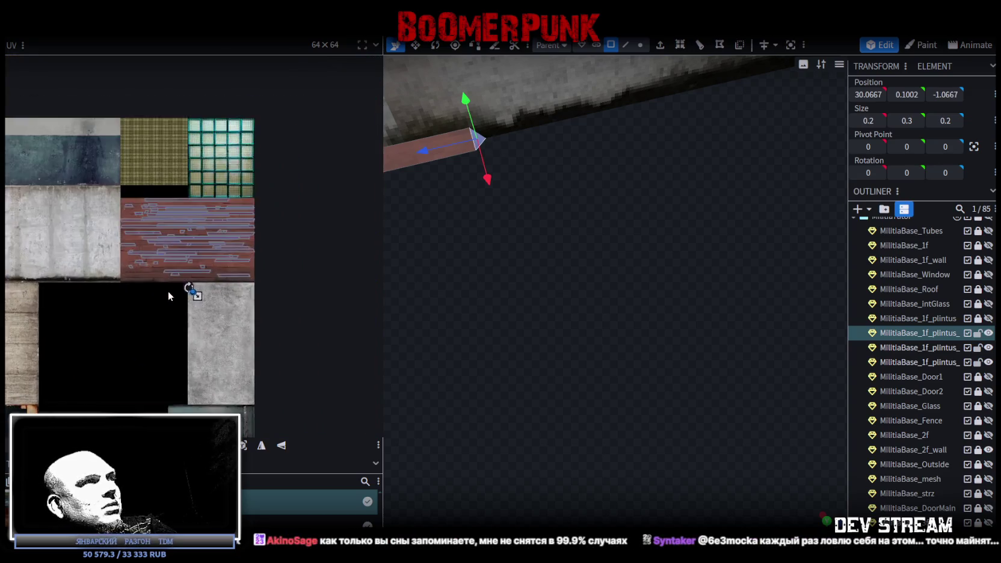
pyautogui.scroll(2, 180, 271)
pyautogui.scroll(3, 183, 266)
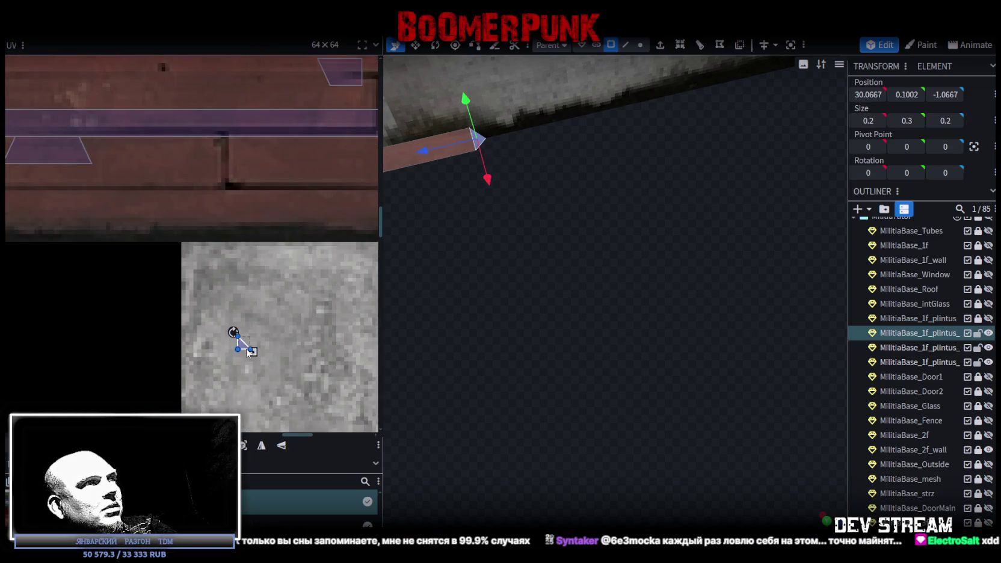
pyautogui.moveTo(280, 189); pyautogui.dragTo(276, 146)
pyautogui.scroll(-5, 534, 295)
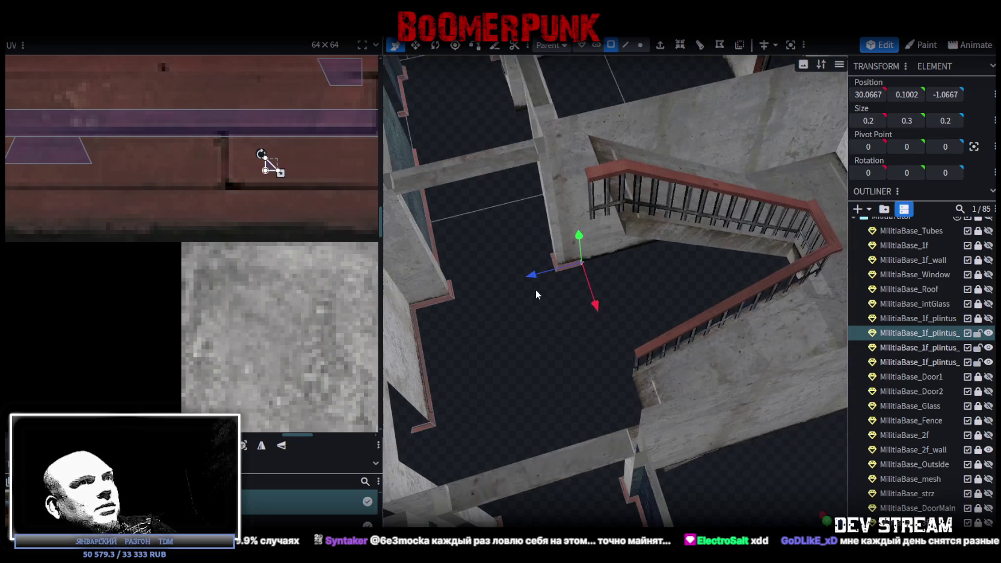
# Step: Slide the short corner plinth piece along Z to -16.8667, toward the wall corner
pyautogui.click(528, 276)
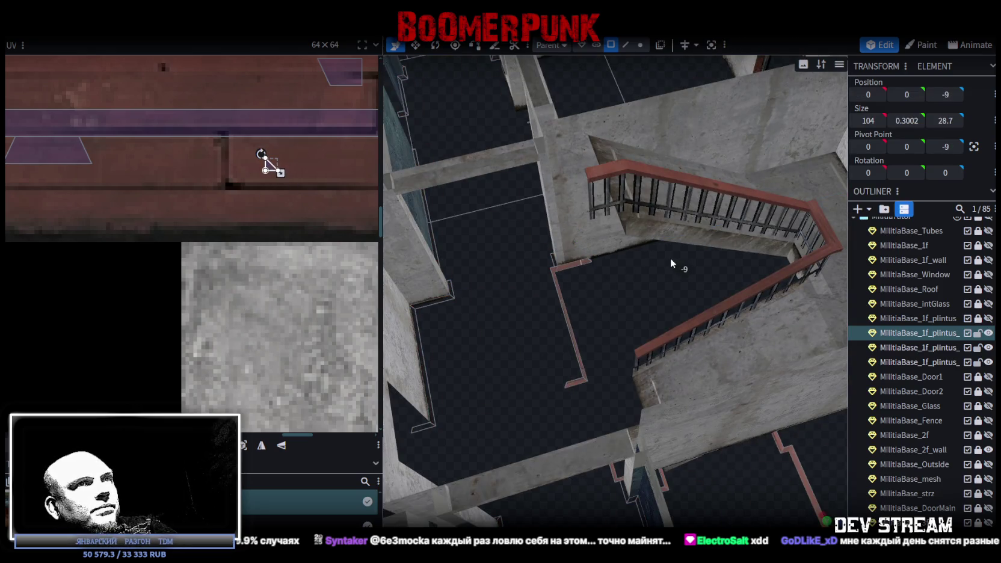
pyautogui.scroll(5, 593, 262)
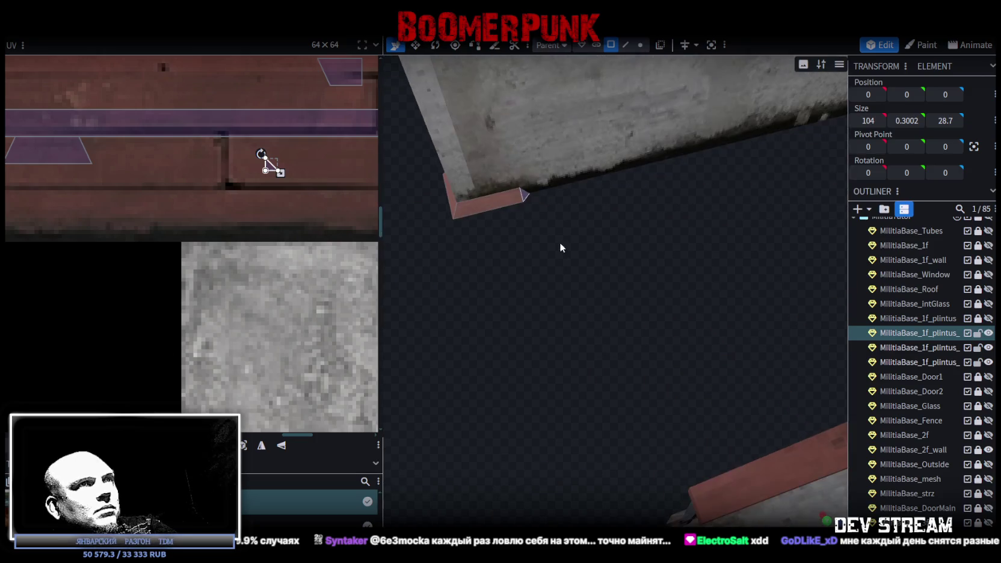
pyautogui.click(525, 200)
pyautogui.scroll(-5, 585, 353)
pyautogui.scroll(3, 601, 367)
pyautogui.moveTo(642, 358)
pyautogui.mouseDown()
pyautogui.moveTo(624, 383)
pyautogui.moveTo(614, 322)
pyautogui.moveTo(585, 342)
pyautogui.mouseUp()
pyautogui.scroll(3, 542, 331)
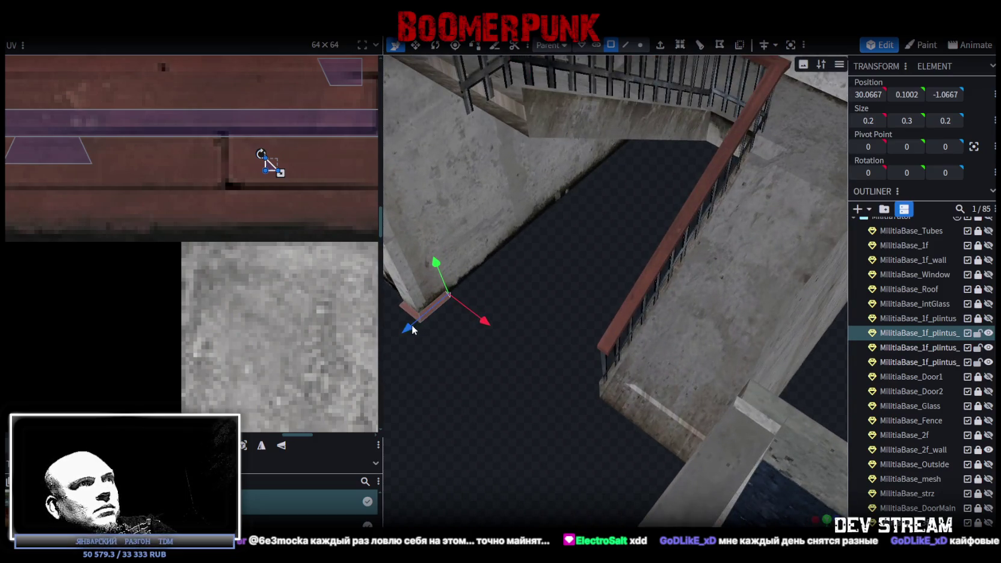
pyautogui.moveTo(412, 327); pyautogui.dragTo(588, 200)
pyautogui.moveTo(641, 163)
pyautogui.mouseDown()
pyautogui.moveTo(525, 229)
pyautogui.moveTo(768, 359)
pyautogui.moveTo(674, 363)
pyautogui.moveTo(667, 332)
pyautogui.moveTo(690, 328)
pyautogui.moveTo(629, 199)
pyautogui.mouseUp()
pyautogui.moveTo(510, 198)
pyautogui.mouseDown()
pyautogui.moveTo(698, 210)
pyautogui.moveTo(643, 208)
pyautogui.mouseUp()
pyautogui.click(640, 44)
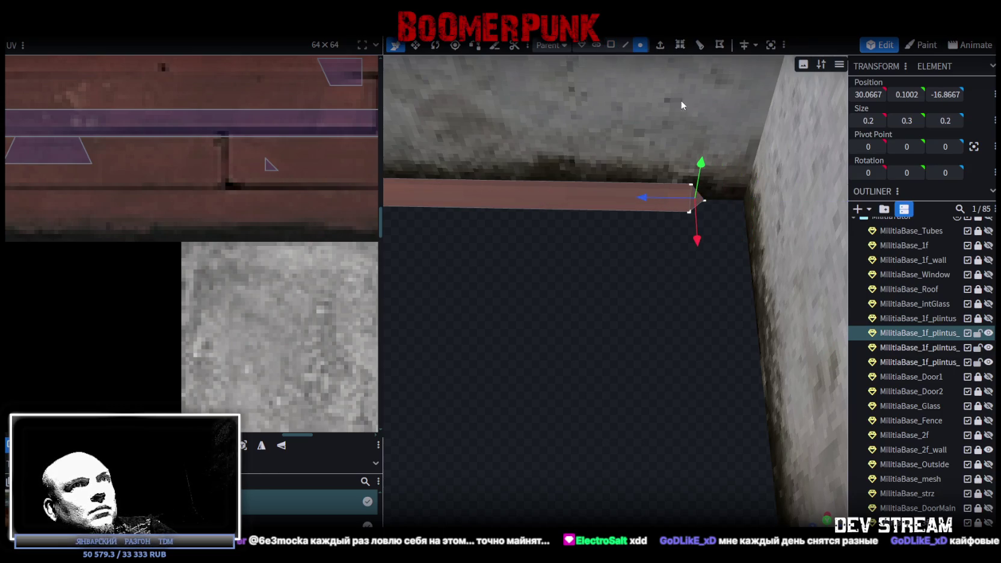
# Step: Select the plinth end's corner vertices and push them 0.7 deeper into the corner
pyautogui.click(611, 44)
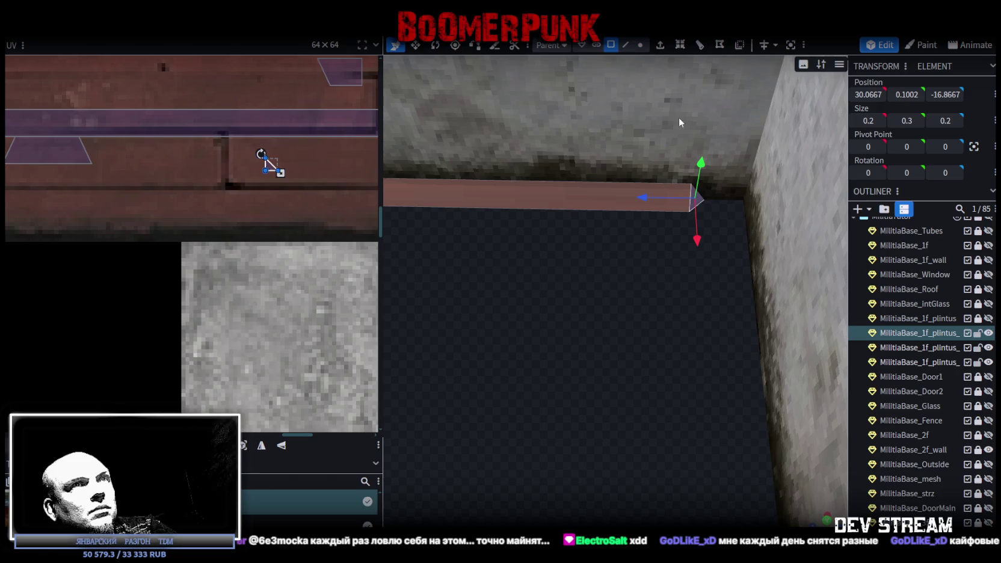
pyautogui.click(702, 201)
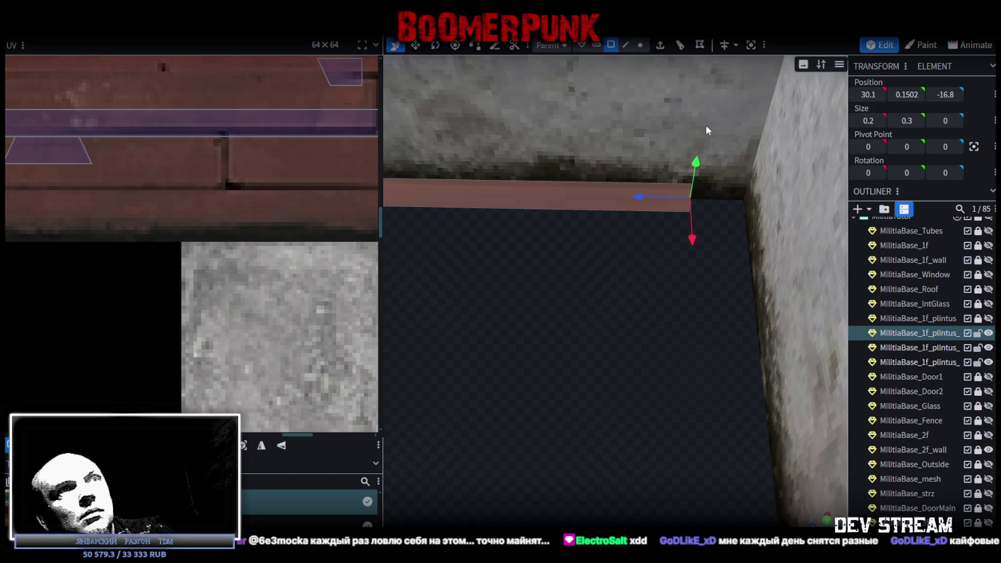
pyautogui.click(640, 45)
pyautogui.click(690, 184)
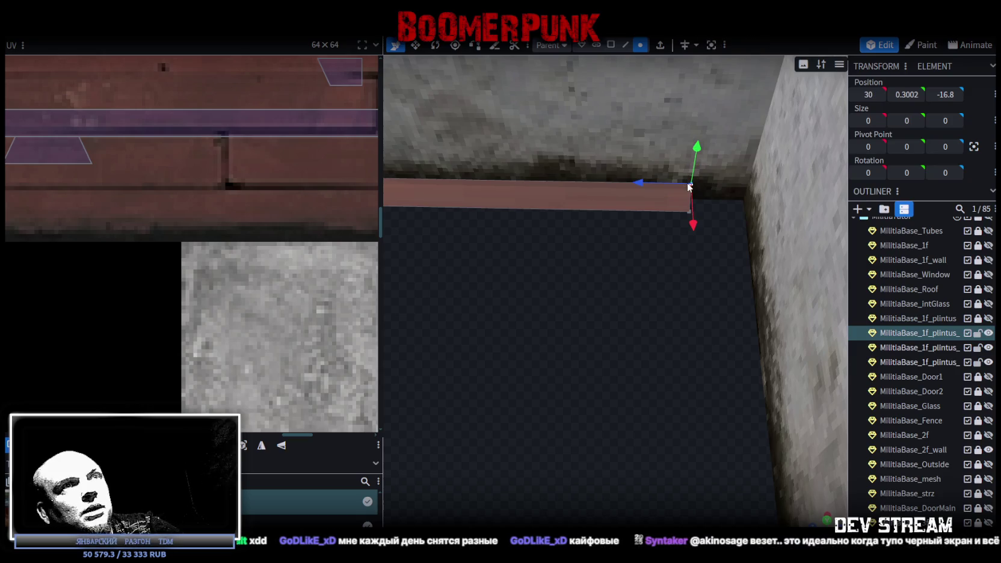
pyautogui.keyDown('shift'); pyautogui.click(687, 212); pyautogui.keyUp('shift')
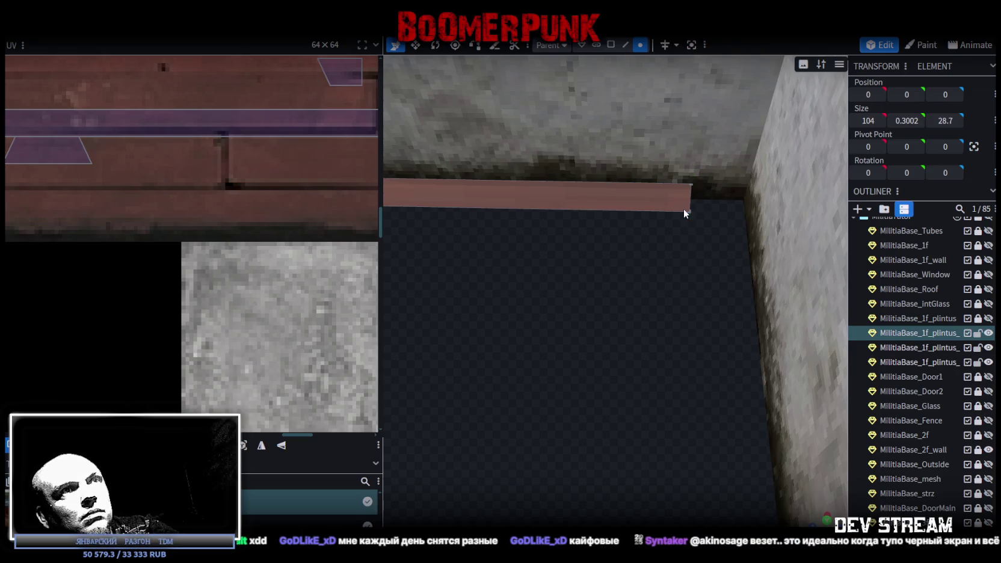
pyautogui.keyDown('shift'); pyautogui.click(685, 186); pyautogui.keyUp('shift')
pyautogui.keyDown('shift'); pyautogui.click(688, 191); pyautogui.keyUp('shift')
pyautogui.scroll(2, 711, 247)
pyautogui.scroll(3, 700, 238)
pyautogui.scroll(3, 693, 252)
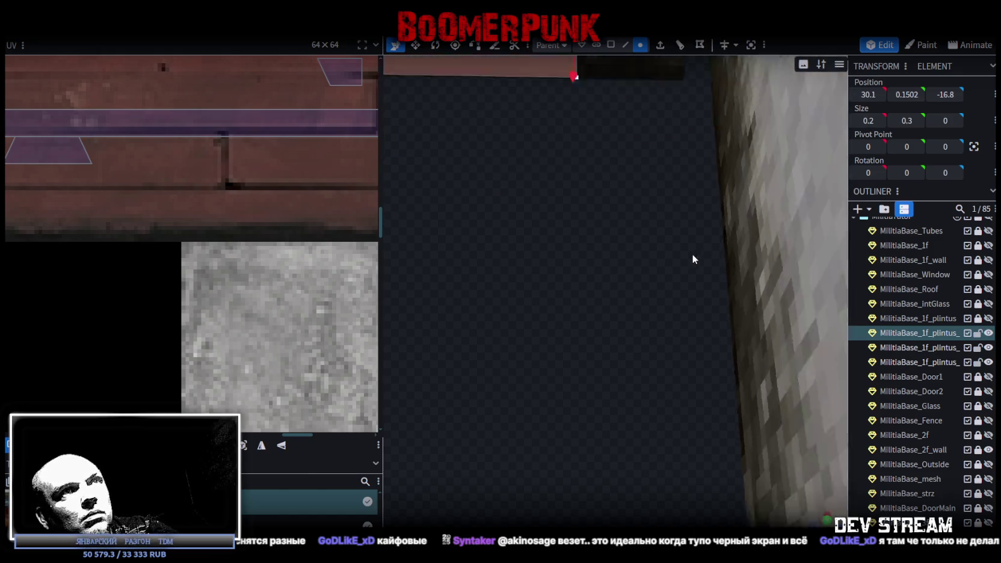
pyautogui.scroll(-3, 695, 265)
pyautogui.moveTo(532, 188); pyautogui.dragTo(674, 192)
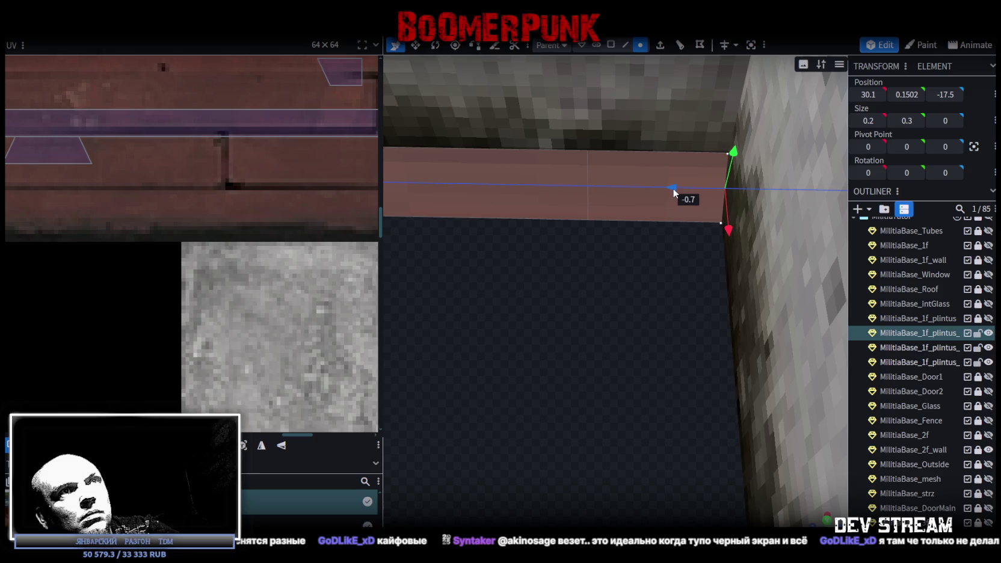
# Step: Slide the bottom-right end vertex back to slope the plinth end, then select the whole end
pyautogui.click(722, 221)
pyautogui.moveTo(711, 219); pyautogui.dragTo(634, 216)
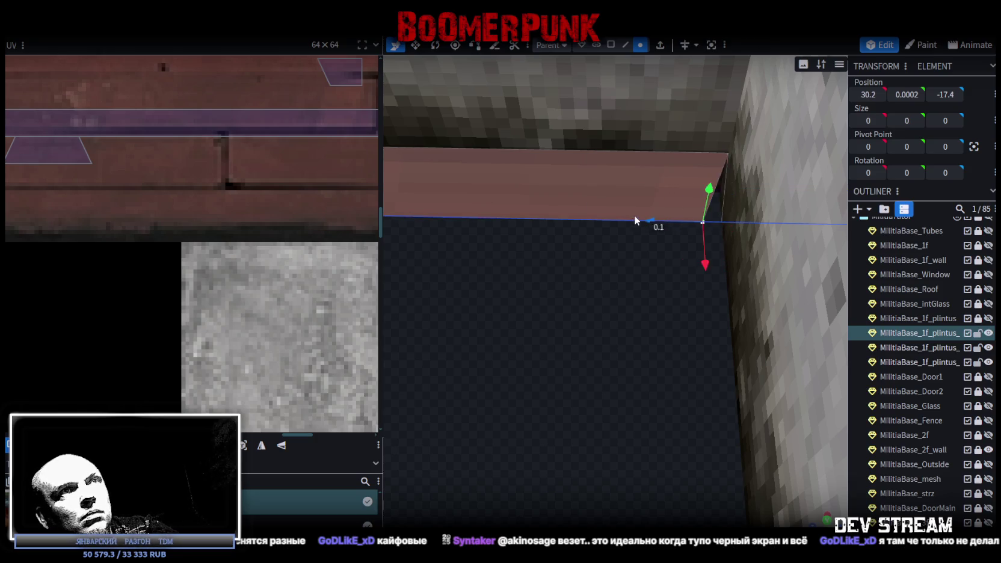
pyautogui.click(717, 167)
pyautogui.moveTo(715, 278)
pyautogui.mouseDown()
pyautogui.moveTo(668, 409)
pyautogui.moveTo(700, 308)
pyautogui.moveTo(772, 355)
pyautogui.moveTo(800, 346)
pyautogui.moveTo(645, 351)
pyautogui.moveTo(632, 335)
pyautogui.moveTo(640, 347)
pyautogui.mouseUp()
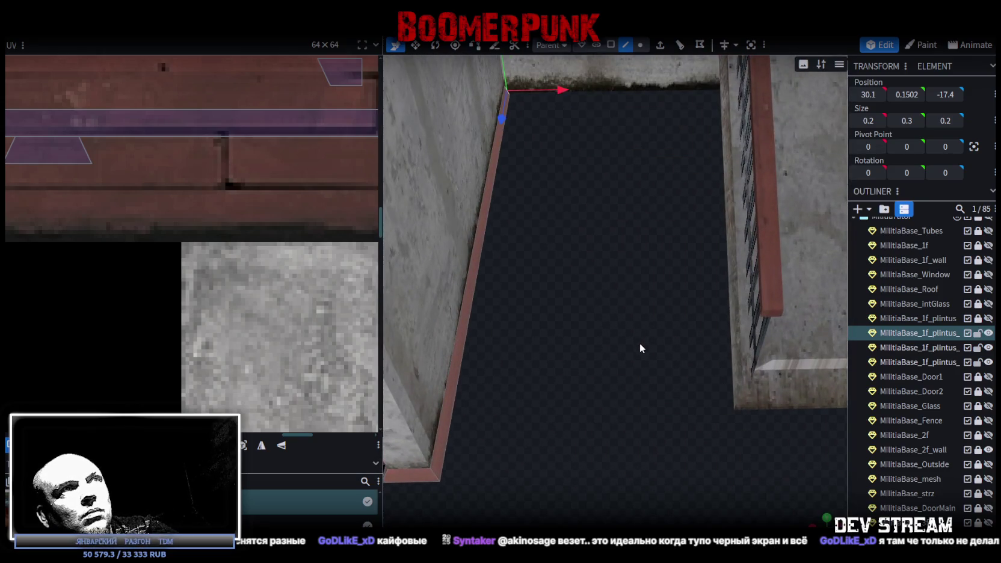
pyautogui.scroll(-4, 640, 346)
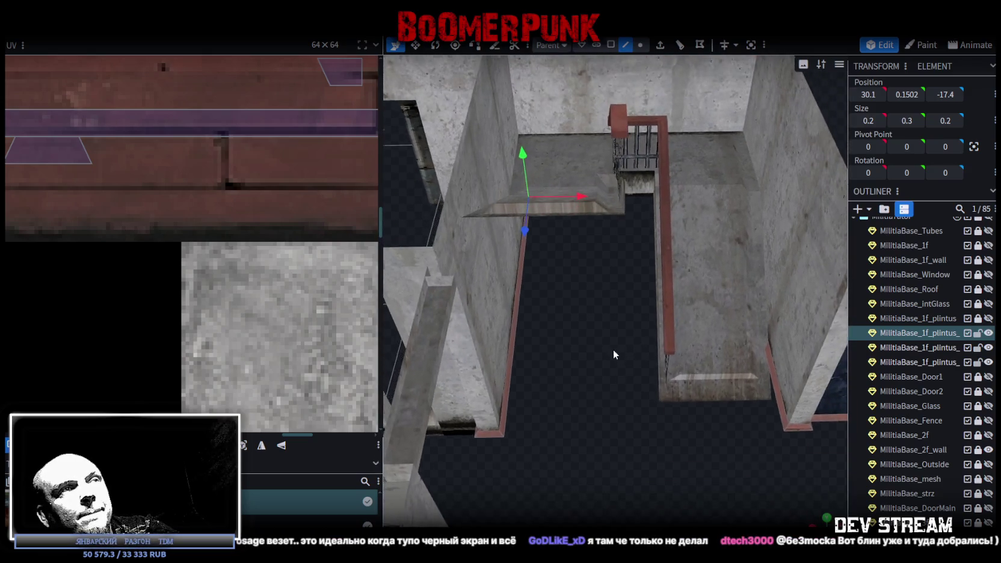
pyautogui.scroll(3, 613, 350)
pyautogui.moveTo(560, 70)
pyautogui.mouseDown()
pyautogui.moveTo(604, 285)
pyautogui.moveTo(536, 285)
pyautogui.moveTo(665, 314)
pyautogui.moveTo(665, 358)
pyautogui.moveTo(645, 357)
pyautogui.moveTo(631, 334)
pyautogui.moveTo(626, 214)
pyautogui.moveTo(742, 221)
pyautogui.moveTo(757, 338)
pyautogui.moveTo(798, 397)
pyautogui.moveTo(729, 405)
pyautogui.moveTo(730, 388)
pyautogui.moveTo(691, 388)
pyautogui.moveTo(692, 400)
pyautogui.moveTo(784, 264)
pyautogui.mouseUp()
# Step: Stretch the back-wall plinth end to 14 long so it runs into the corner
pyautogui.click(786, 210)
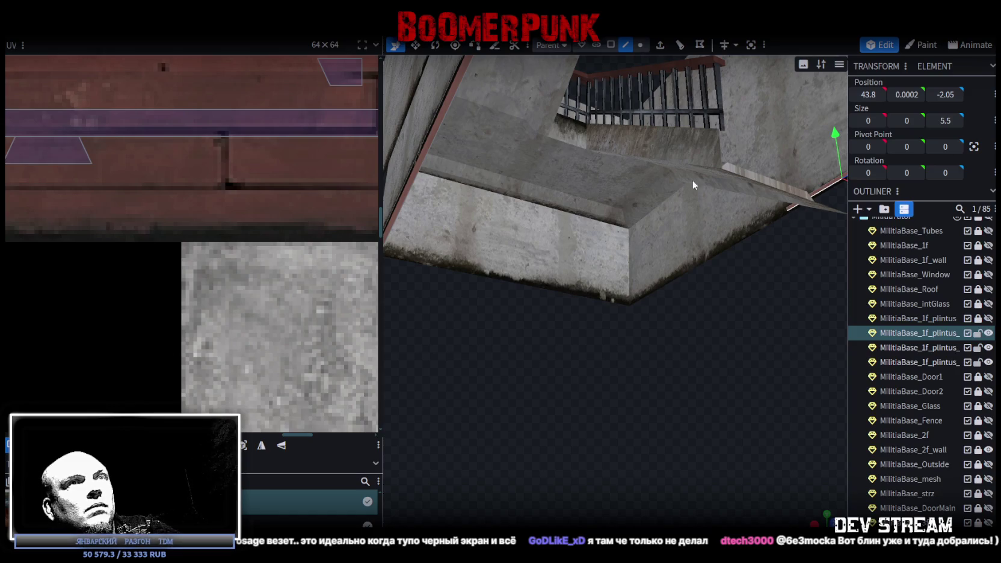
pyautogui.click(642, 45)
pyautogui.moveTo(754, 234); pyautogui.dragTo(785, 244)
pyautogui.click(791, 209)
pyautogui.moveTo(793, 211)
pyautogui.mouseDown()
pyautogui.moveTo(639, 333)
pyautogui.moveTo(665, 347)
pyautogui.moveTo(646, 254)
pyautogui.moveTo(658, 249)
pyautogui.mouseUp()
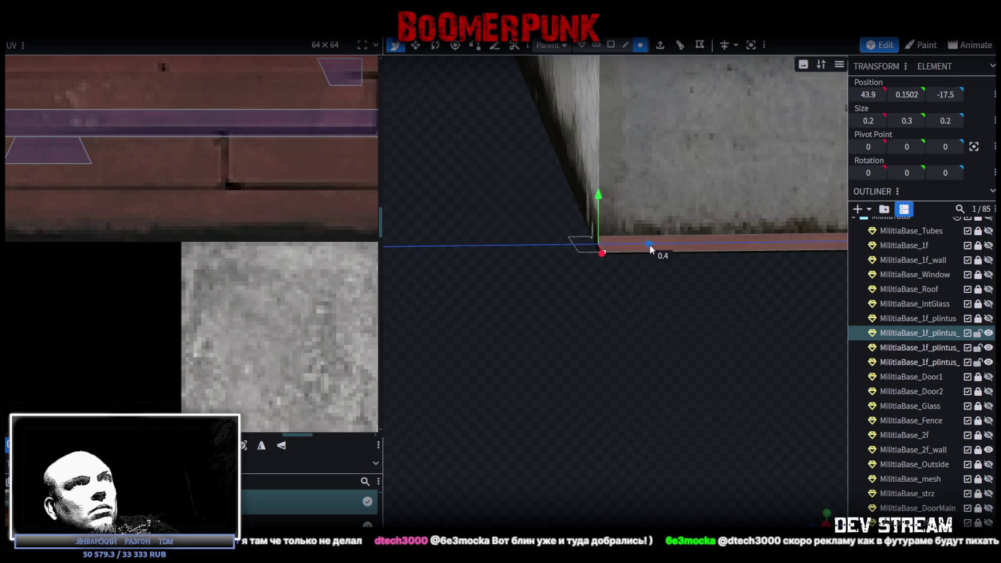
pyautogui.moveTo(681, 371)
pyautogui.mouseDown()
pyautogui.moveTo(548, 372)
pyautogui.moveTo(653, 329)
pyautogui.moveTo(614, 346)
pyautogui.moveTo(695, 196)
pyautogui.moveTo(622, 395)
pyautogui.moveTo(730, 146)
pyautogui.mouseUp()
pyautogui.click(693, 211)
pyautogui.moveTo(685, 316); pyautogui.dragTo(732, 313)
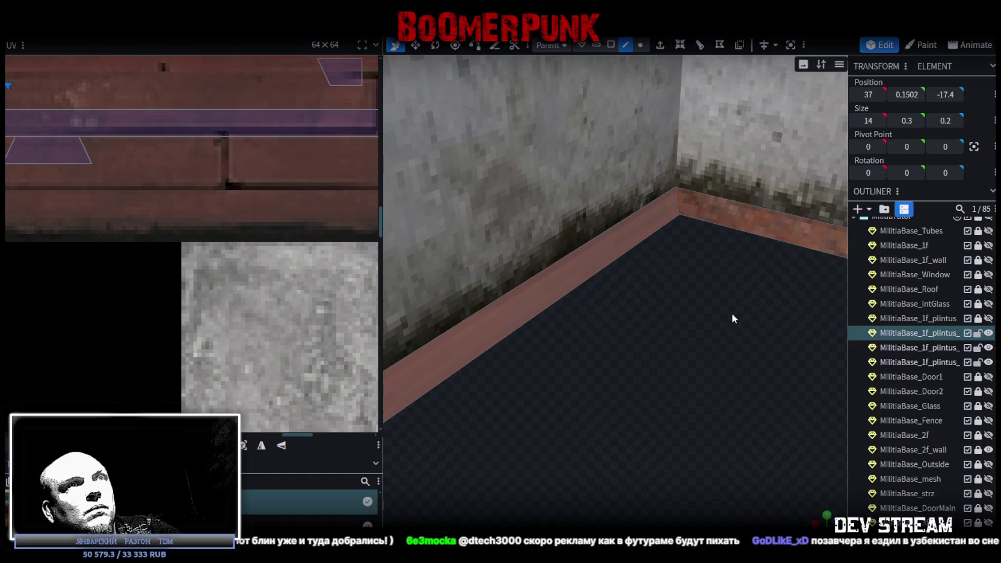
pyautogui.scroll(-3, 111, 176)
pyautogui.scroll(-2, 120, 173)
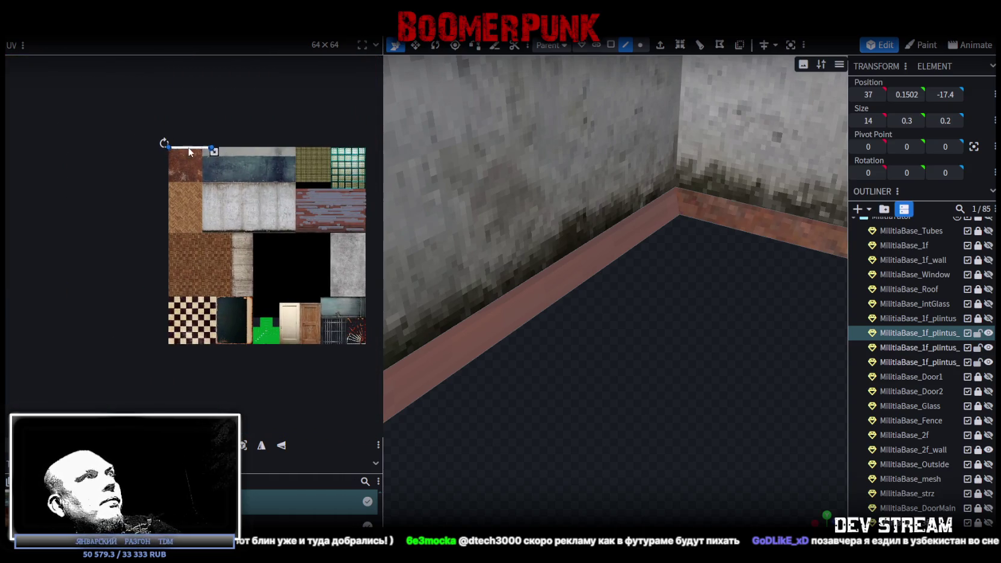
# Step: Drag the back-wall plinth face's UV onto the red wooden plank region of the atlas
pyautogui.moveTo(187, 152); pyautogui.dragTo(335, 206)
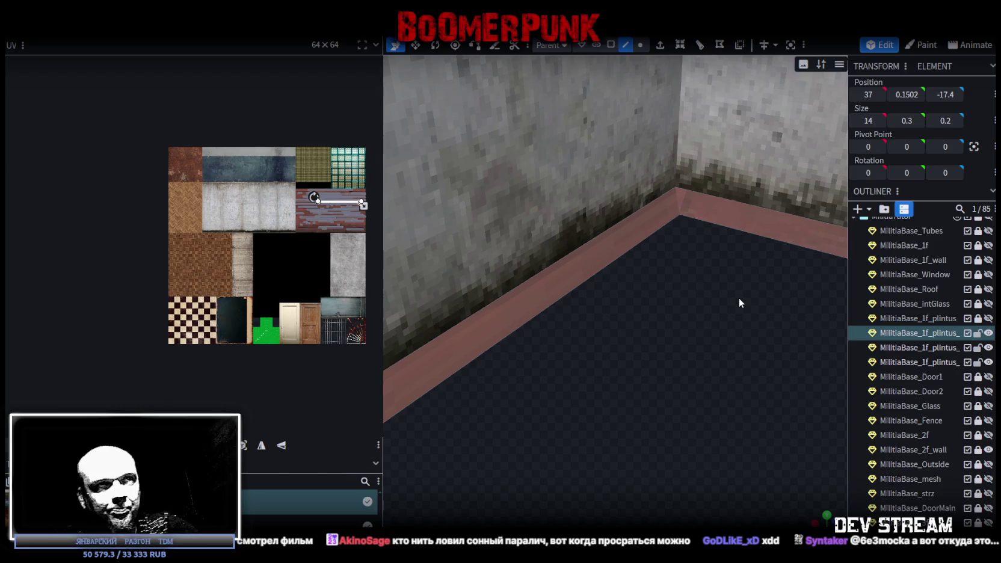
# Step: Orbit over the building to inspect the fitted plinths around the rooms and staircase
pyautogui.scroll(-3, 739, 297)
pyautogui.scroll(-5, 734, 288)
pyautogui.scroll(-5, 719, 292)
pyautogui.scroll(-2, 720, 305)
pyautogui.moveTo(720, 305)
pyautogui.mouseDown()
pyautogui.moveTo(774, 303)
pyautogui.moveTo(780, 197)
pyautogui.moveTo(806, 344)
pyautogui.moveTo(747, 269)
pyautogui.moveTo(729, 308)
pyautogui.moveTo(689, 315)
pyautogui.mouseUp()
pyautogui.scroll(3, 780, 197)
pyautogui.scroll(3, 780, 197)
pyautogui.scroll(-5, 785, 204)
pyautogui.scroll(3, 724, 252)
pyautogui.scroll(4, 779, 301)
pyautogui.scroll(2, 610, 306)
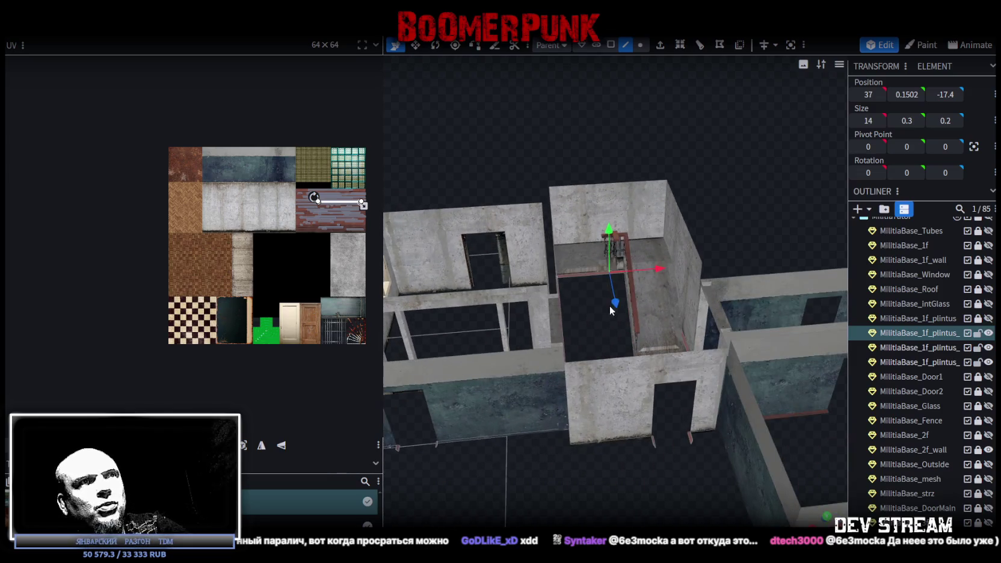
pyautogui.moveTo(609, 306)
pyautogui.mouseDown()
pyautogui.moveTo(591, 318)
pyautogui.moveTo(587, 301)
pyautogui.moveTo(764, 422)
pyautogui.moveTo(670, 465)
pyautogui.mouseUp()
pyautogui.scroll(-4, 779, 406)
pyautogui.scroll(3, 670, 466)
pyautogui.scroll(2, 589, 446)
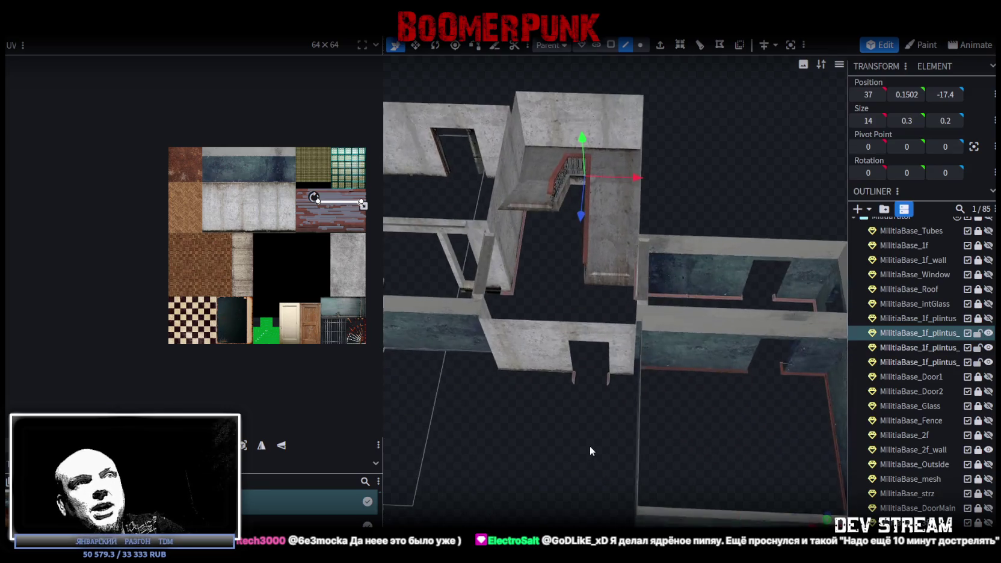
pyautogui.scroll(2, 542, 457)
pyautogui.scroll(1, 542, 468)
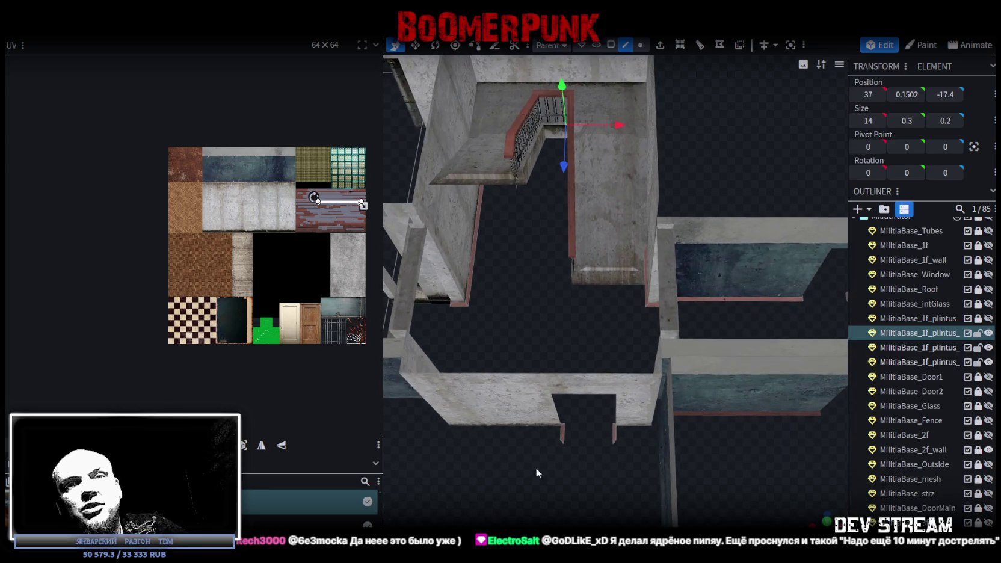
pyautogui.scroll(-3, 536, 470)
pyautogui.scroll(-2, 529, 472)
pyautogui.moveTo(529, 473)
pyautogui.mouseDown()
pyautogui.moveTo(564, 417)
pyautogui.moveTo(644, 415)
pyautogui.moveTo(664, 390)
pyautogui.moveTo(551, 436)
pyautogui.moveTo(591, 457)
pyautogui.moveTo(559, 438)
pyautogui.mouseUp()
pyautogui.scroll(3, 645, 415)
pyautogui.scroll(2, 553, 447)
pyautogui.scroll(1, 553, 442)
pyautogui.scroll(1, 557, 438)
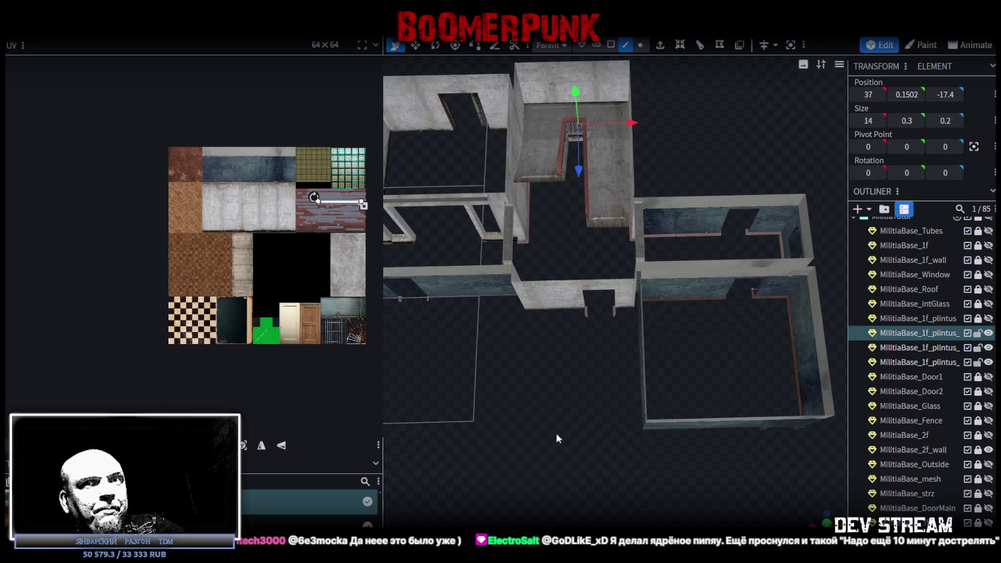
pyautogui.moveTo(562, 428)
pyautogui.mouseDown()
pyautogui.moveTo(693, 395)
pyautogui.moveTo(659, 446)
pyautogui.moveTo(682, 438)
pyautogui.moveTo(537, 469)
pyautogui.moveTo(622, 434)
pyautogui.moveTo(595, 445)
pyautogui.moveTo(527, 433)
pyautogui.moveTo(499, 441)
pyautogui.mouseUp()
pyautogui.scroll(3, 690, 436)
pyautogui.scroll(1, 524, 433)
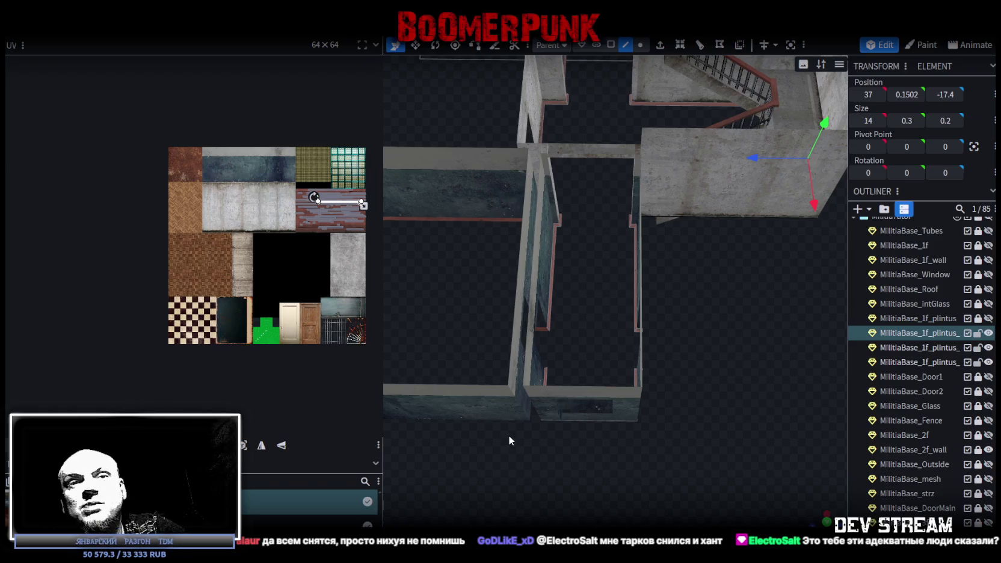
pyautogui.moveTo(513, 435)
pyautogui.mouseDown()
pyautogui.moveTo(700, 435)
pyautogui.moveTo(691, 443)
pyautogui.moveTo(569, 426)
pyautogui.moveTo(529, 490)
pyautogui.moveTo(625, 341)
pyautogui.moveTo(593, 327)
pyautogui.moveTo(627, 382)
pyautogui.mouseUp()
pyautogui.moveTo(657, 485)
pyautogui.mouseDown()
pyautogui.moveTo(601, 441)
pyautogui.moveTo(675, 450)
pyautogui.moveTo(594, 436)
pyautogui.moveTo(735, 483)
pyautogui.moveTo(695, 483)
pyautogui.moveTo(711, 477)
pyautogui.moveTo(690, 443)
pyautogui.moveTo(513, 466)
pyautogui.mouseUp()
# Step: Save the model as Build0Tutor.bbmodel
pyautogui.hotkey('ctrl', 's')
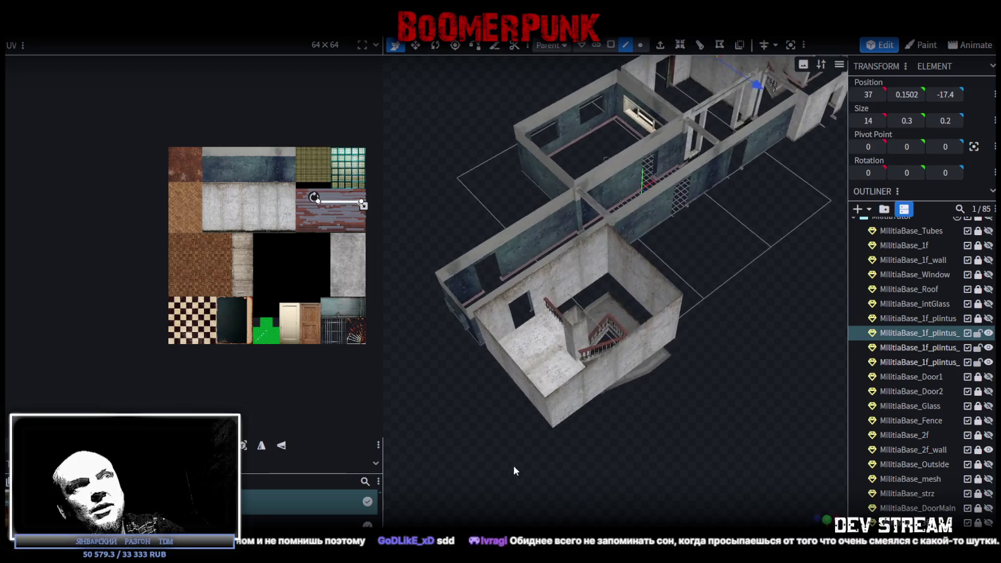
pyautogui.scroll(3, 577, 449)
pyautogui.moveTo(610, 442)
pyautogui.mouseDown()
pyautogui.moveTo(625, 434)
pyautogui.moveTo(580, 428)
pyautogui.moveTo(634, 433)
pyautogui.moveTo(596, 394)
pyautogui.moveTo(591, 420)
pyautogui.moveTo(572, 387)
pyautogui.moveTo(599, 435)
pyautogui.moveTo(642, 425)
pyautogui.moveTo(646, 435)
pyautogui.mouseUp()
pyautogui.scroll(-5, 590, 418)
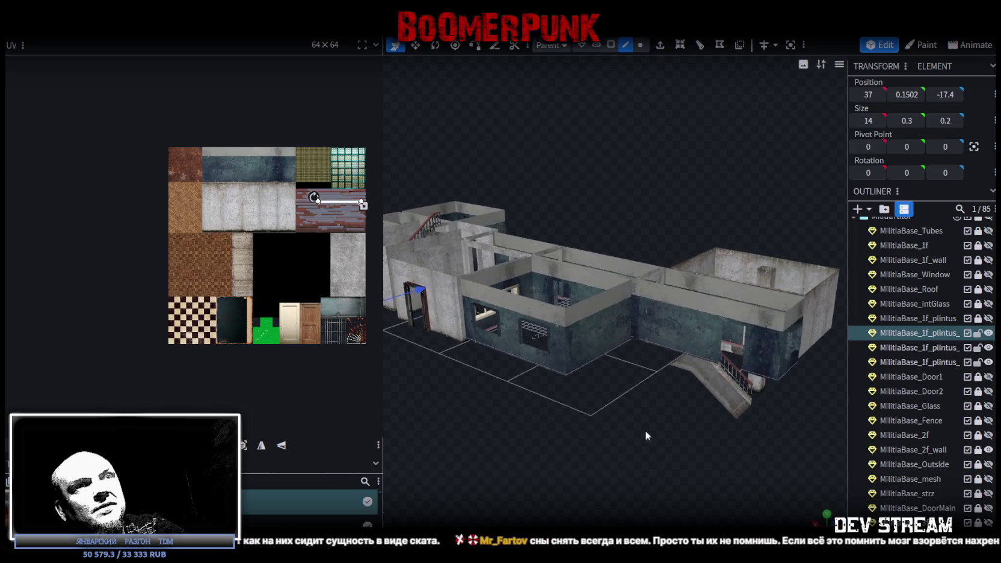
# Step: Unhide the first-floor plintus layer and select both plintus objects
pyautogui.click(988, 318)
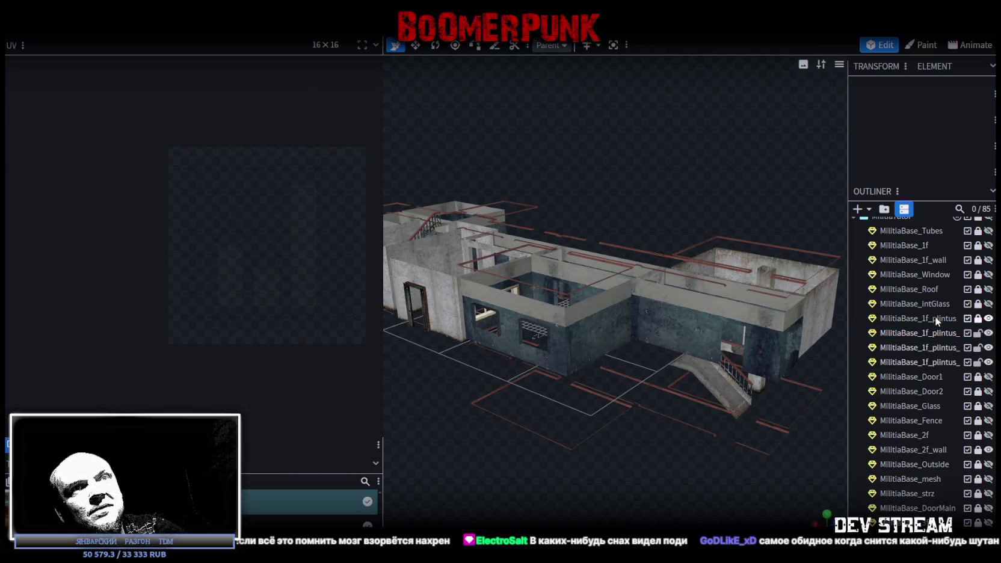
pyautogui.click(920, 318)
pyautogui.keyDown('shift'); pyautogui.click(936, 333); pyautogui.keyUp('shift')
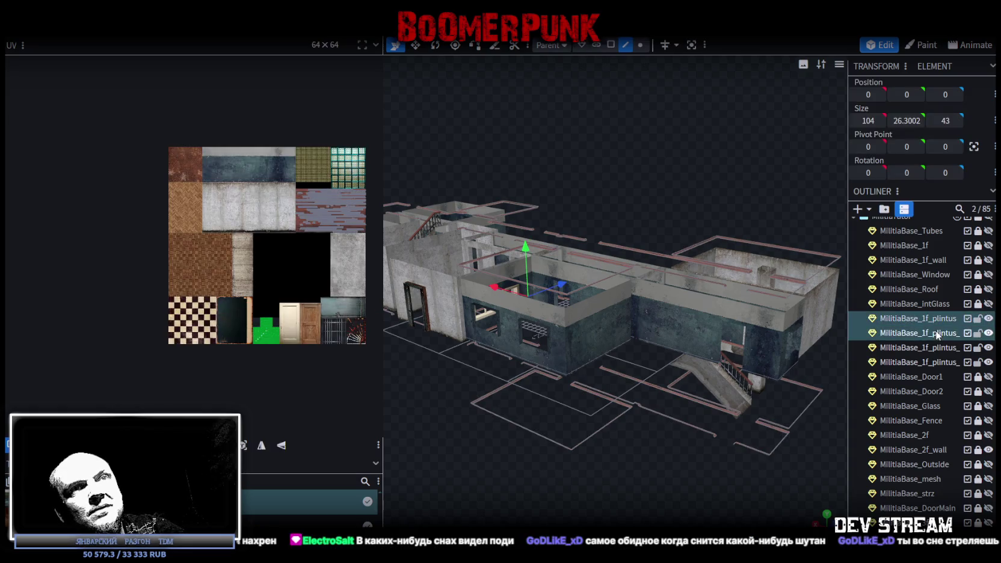